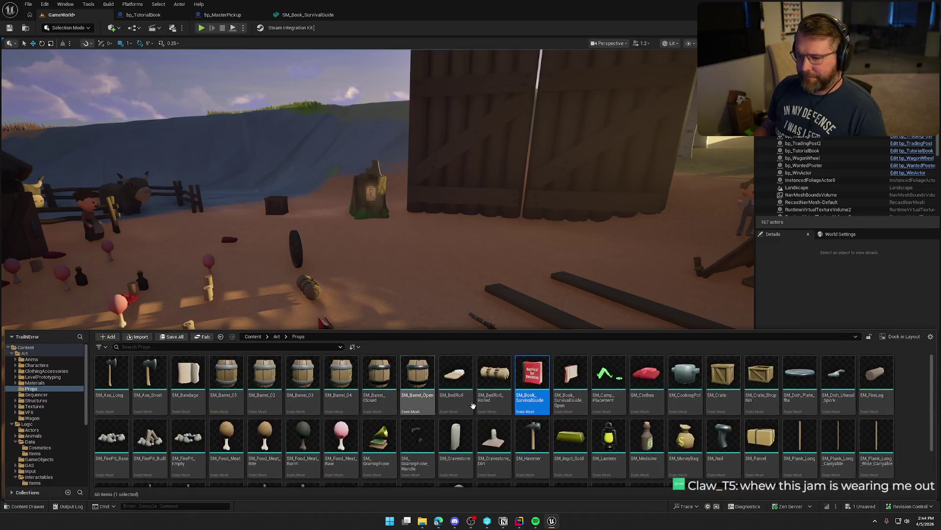
Step: Place SM_Book_SurvivalGuide in the level beside the cabin and frame it in view
drag(531, 384, 381, 260)
key(f)
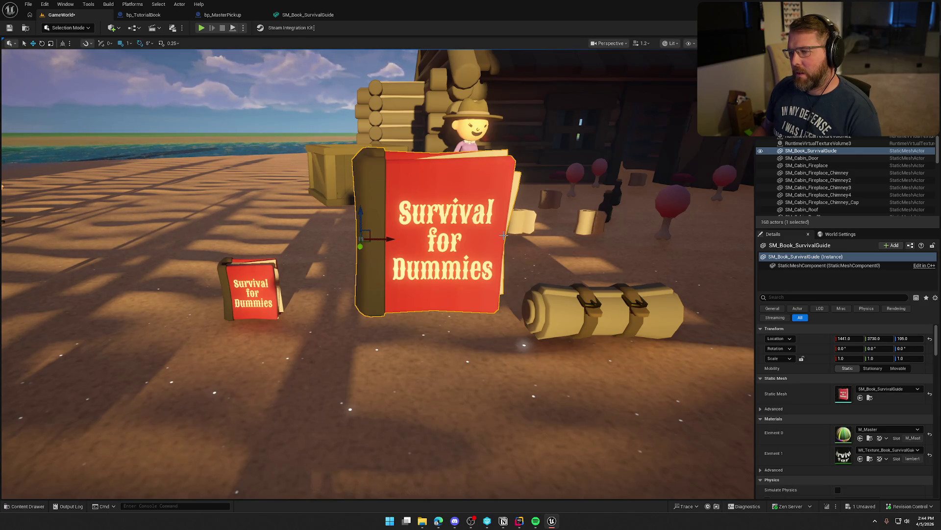
click(66, 28)
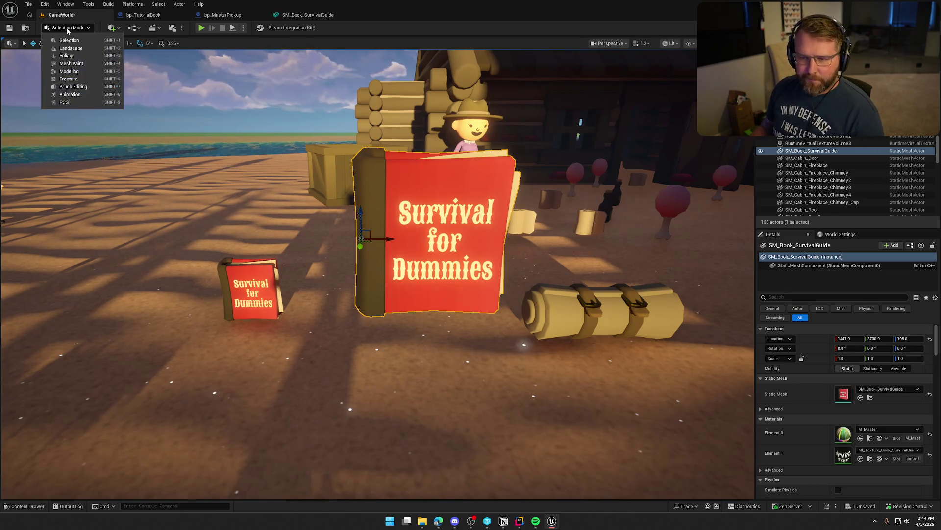
Step: Switch to Modeling Mode and start the XForm Transform tool on the book, then cancel it
key(Escape)
key(shift+5)
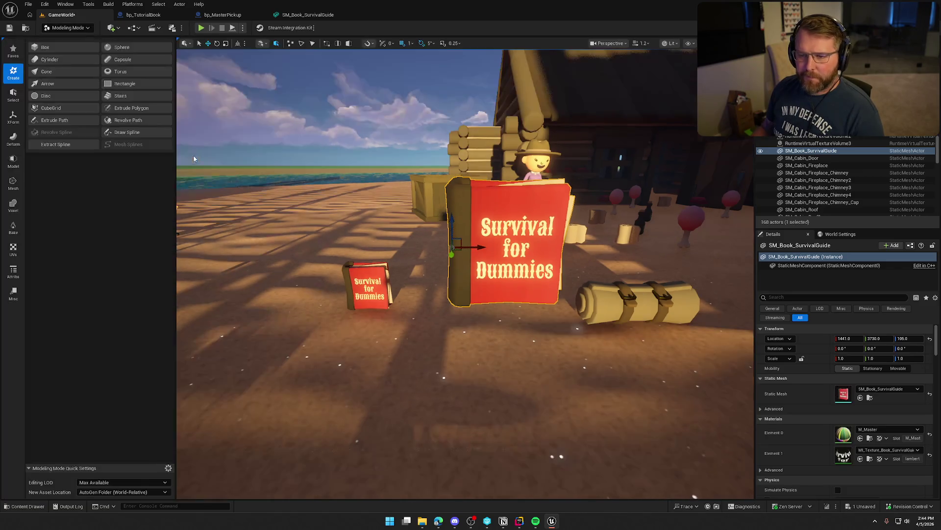
click(13, 118)
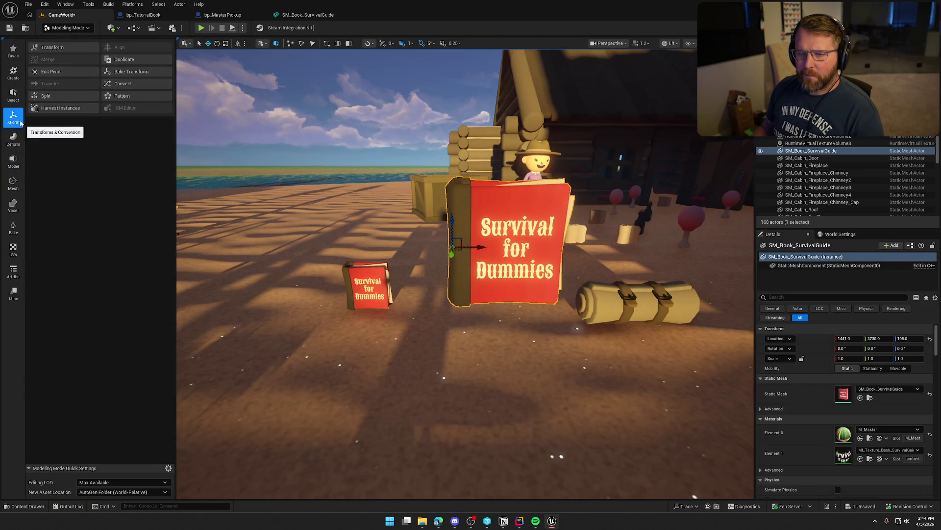
click(52, 48)
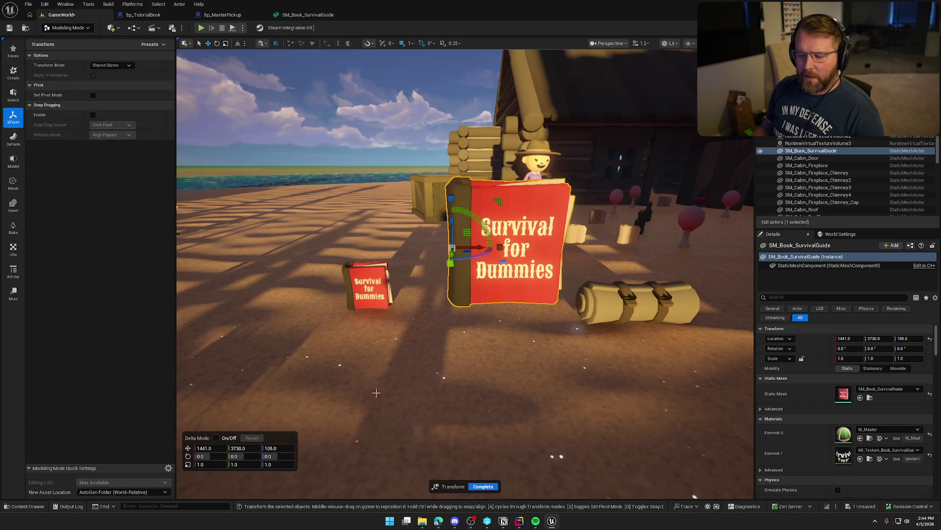
click(483, 486)
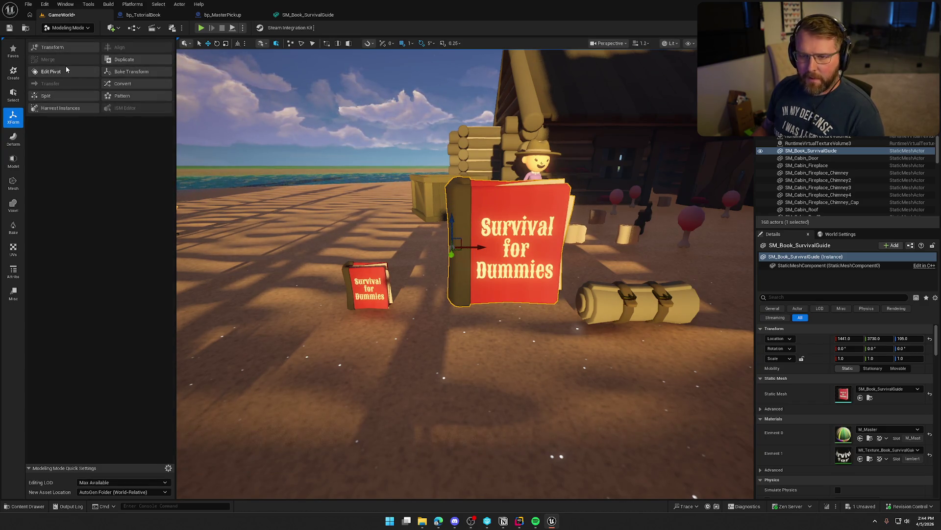
Step: Start Edit Pivot on the book, snap the pivot to its right side, and orbit around it
click(51, 71)
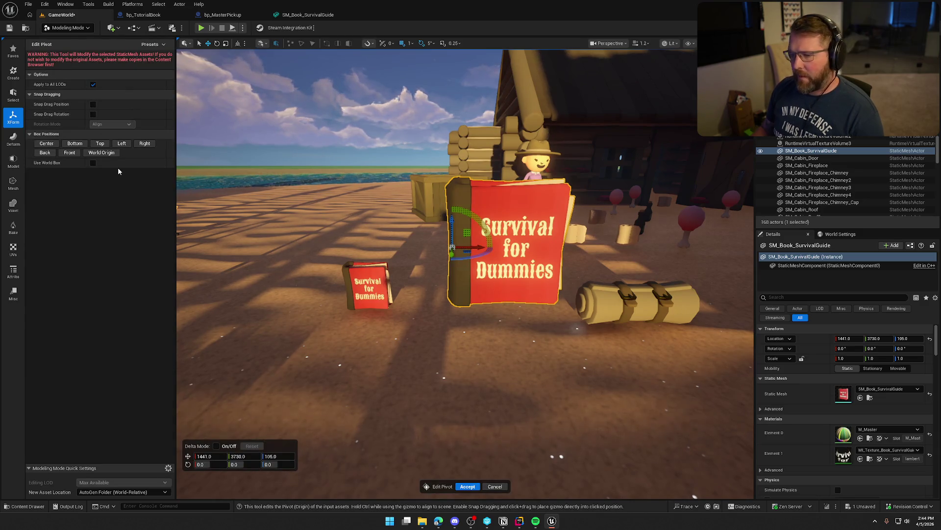
click(144, 143)
mouse_move(393, 294)
mouse_down()
mouse_move(235, 294)
mouse_move(304, 294)
mouse_move(264, 294)
mouse_up()
scroll(274, 295, down, 2)
scroll(270, 294, down, 2)
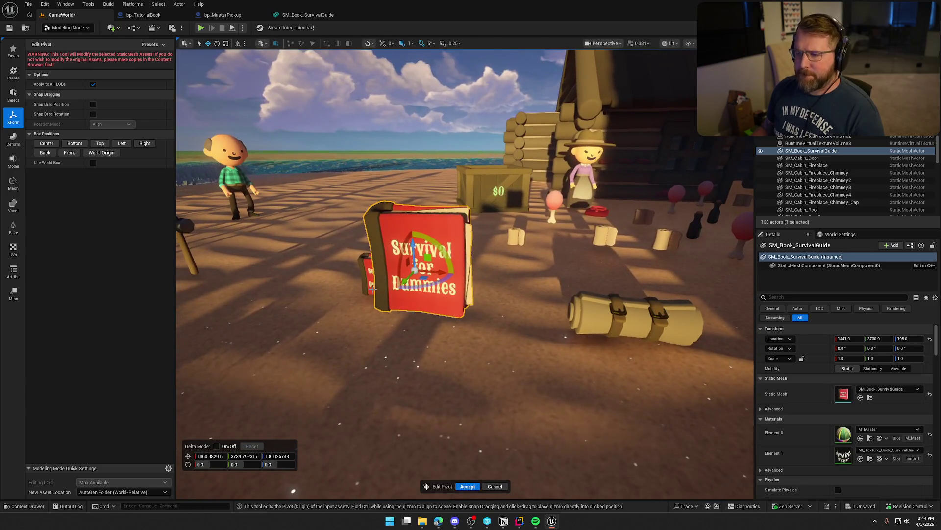
Step: Center the pivot, drag it to the book's right edge, accept, and return to Selection Mode
click(46, 144)
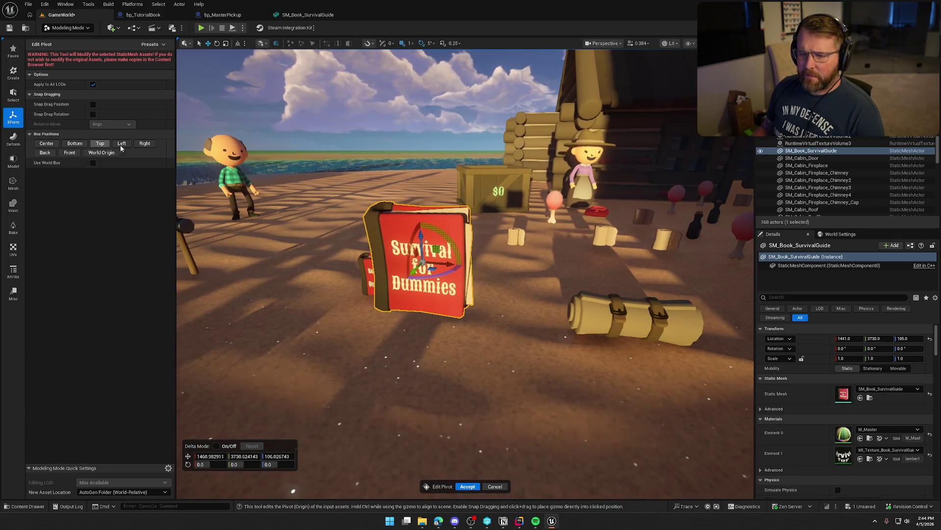
click(144, 144)
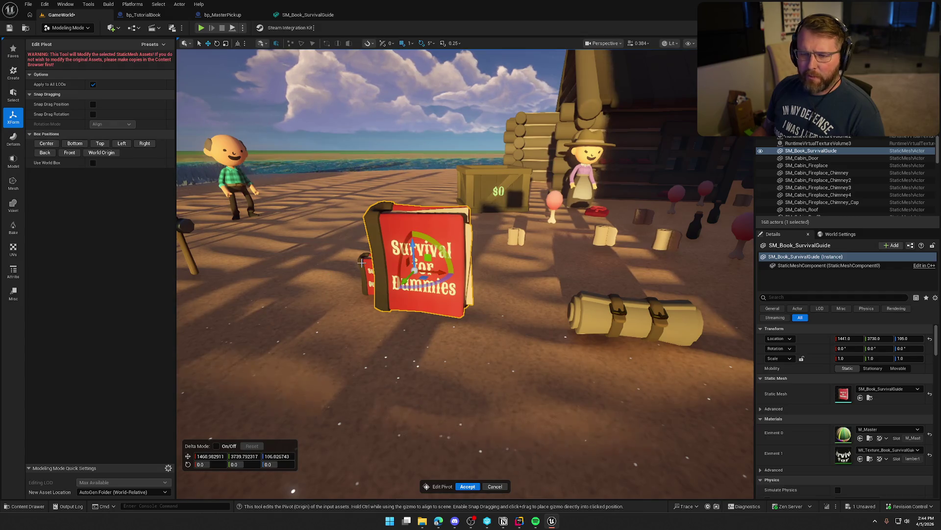
click(53, 146)
drag(449, 264, 497, 268)
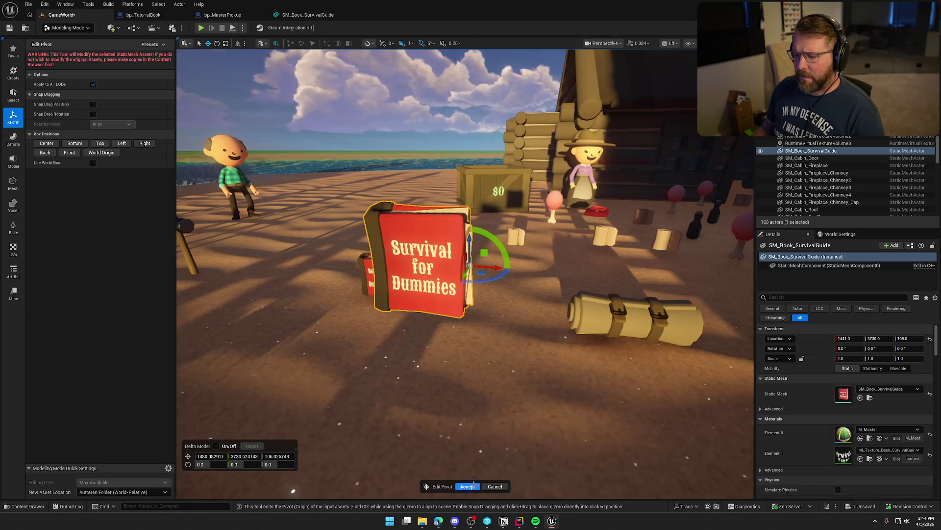
click(467, 486)
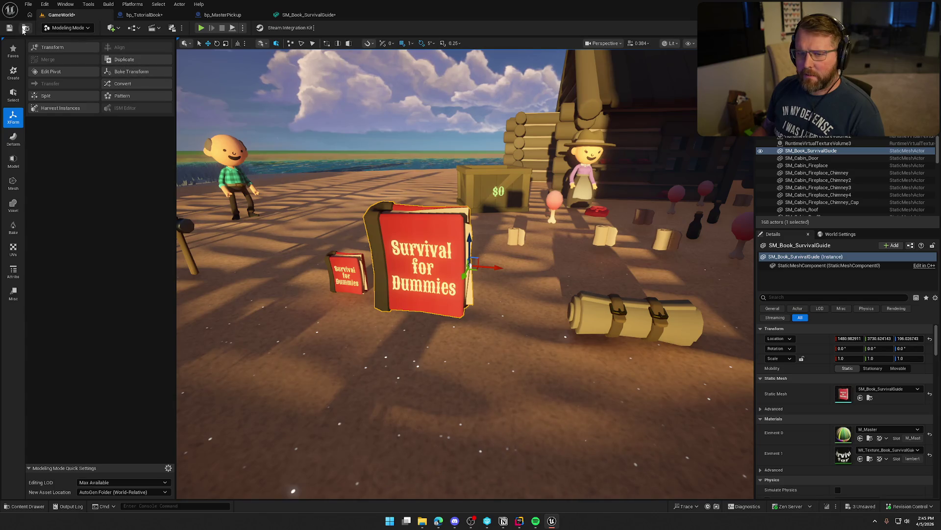
click(67, 28)
click(61, 37)
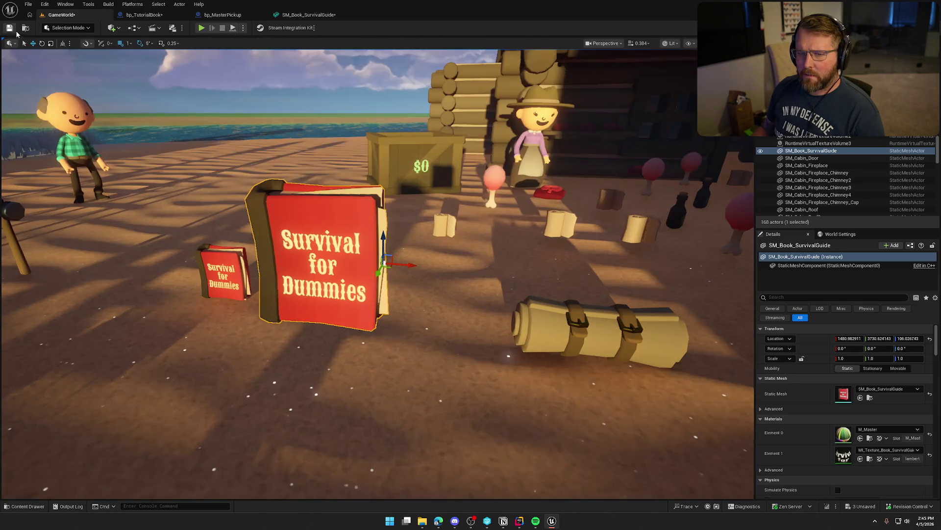
key(alt+p)
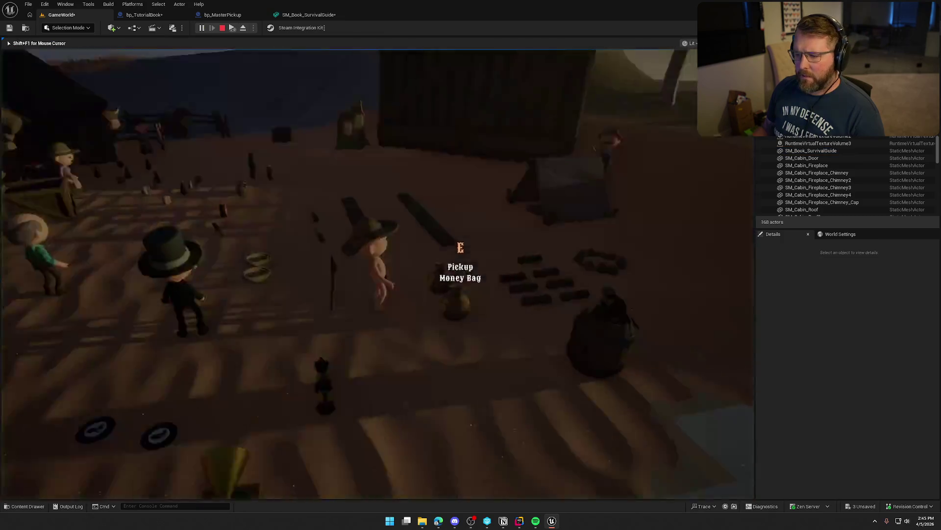
key(e)
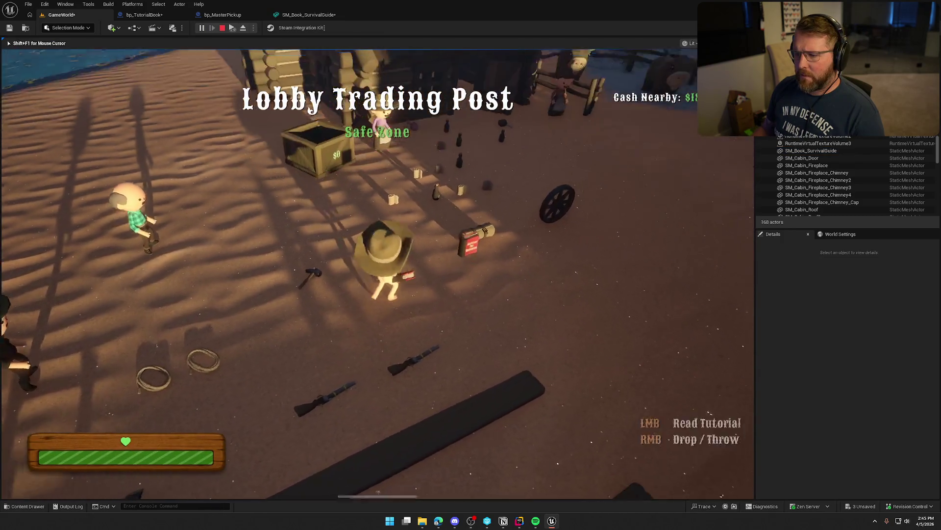
key(w)
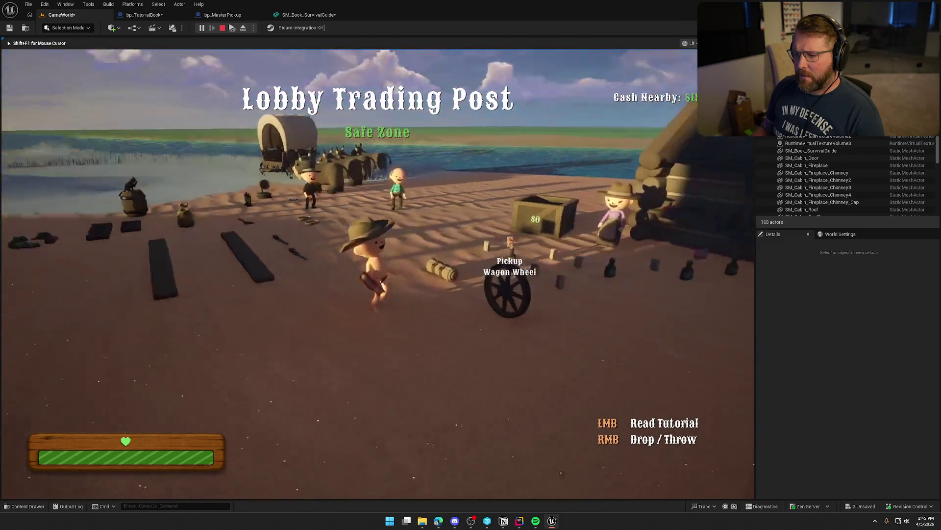
key(s)
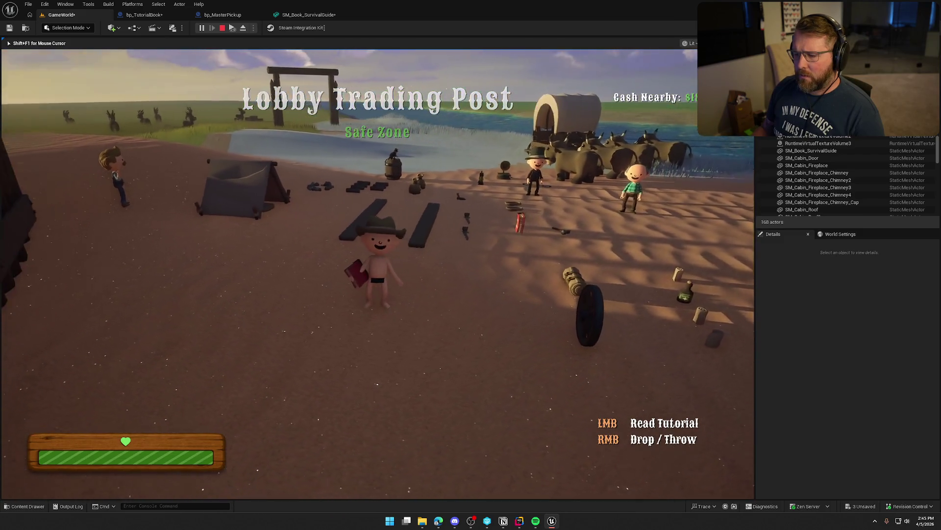
key(Escape)
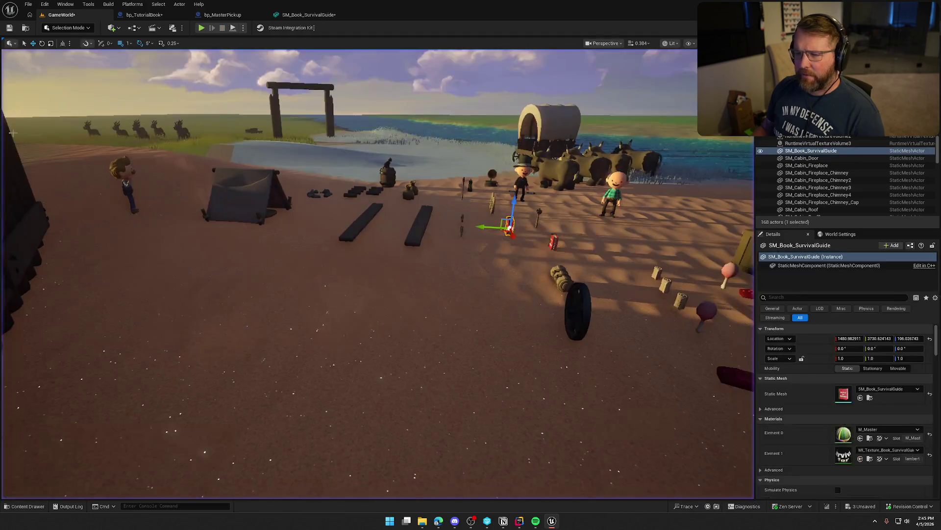
Step: Rotate the survival guide's pivot to 180 degrees about Z in Edit Pivot and accept it
key(f)
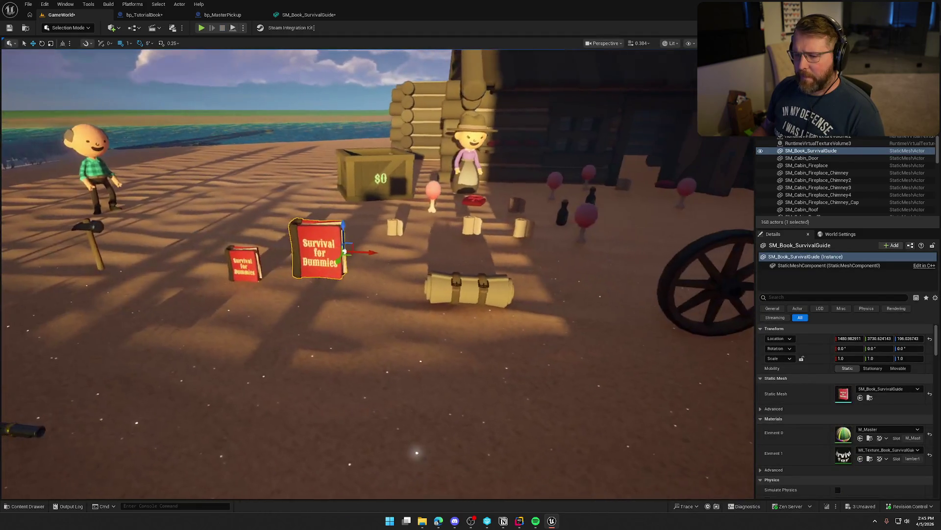
click(81, 27)
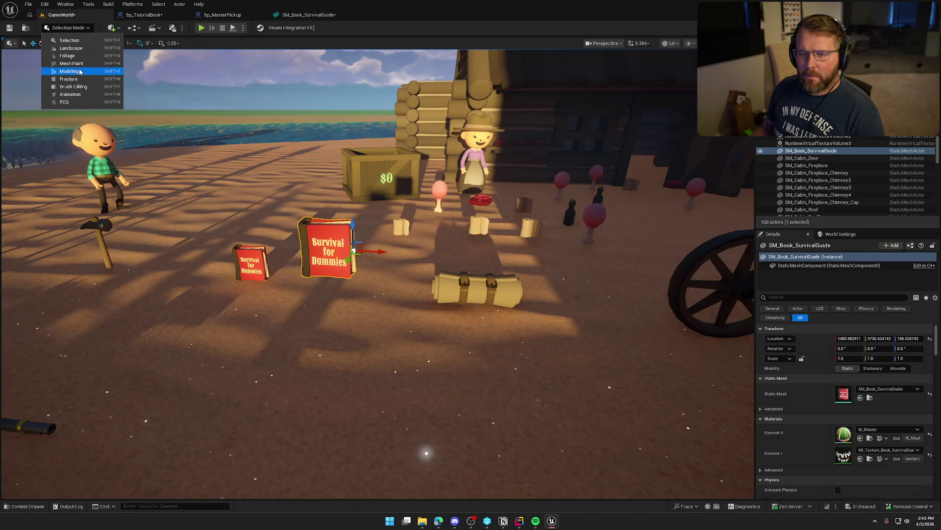
click(64, 79)
click(11, 120)
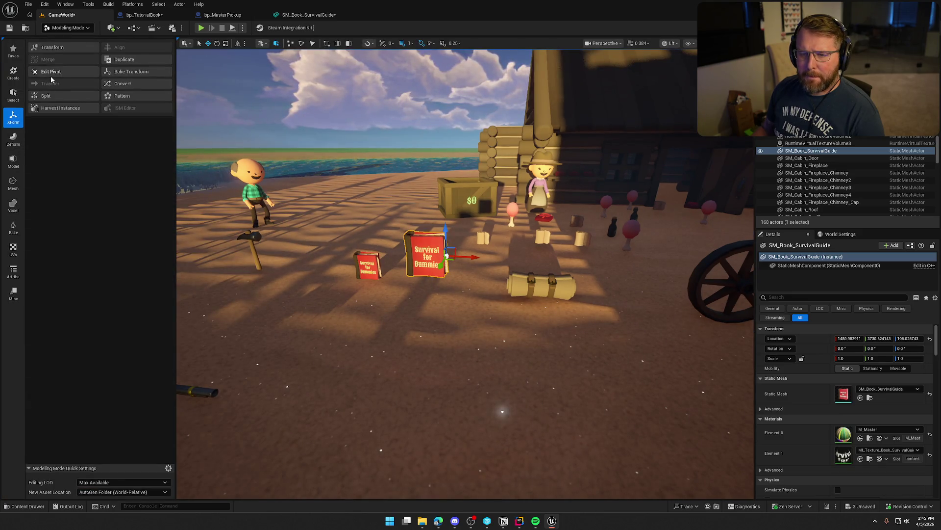
click(51, 75)
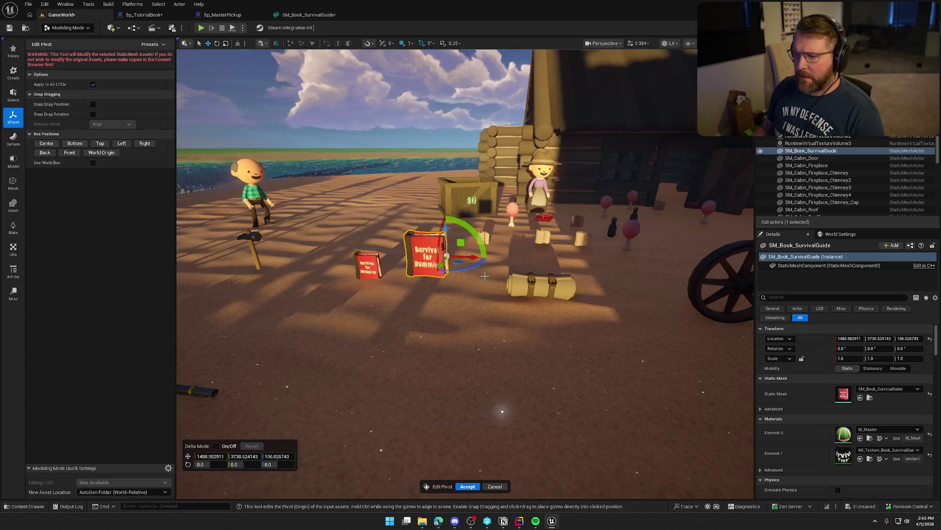
mouse_move(476, 266)
mouse_down()
mouse_move(362, 271)
mouse_move(403, 271)
mouse_up()
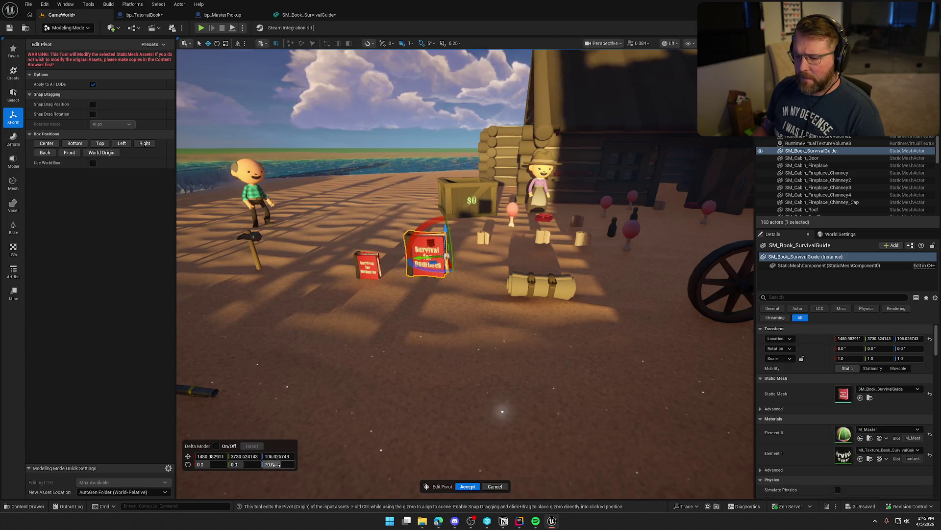
click(275, 464)
text(180)
key(Return)
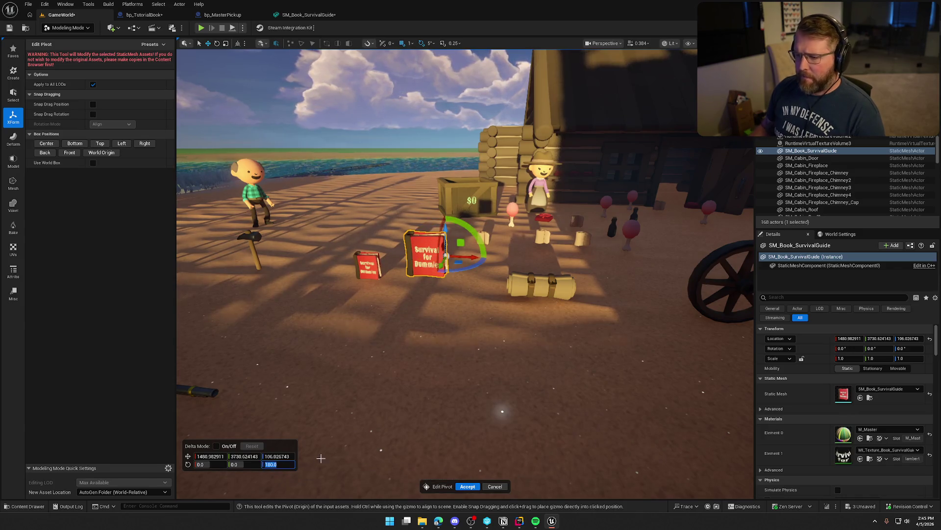
click(463, 485)
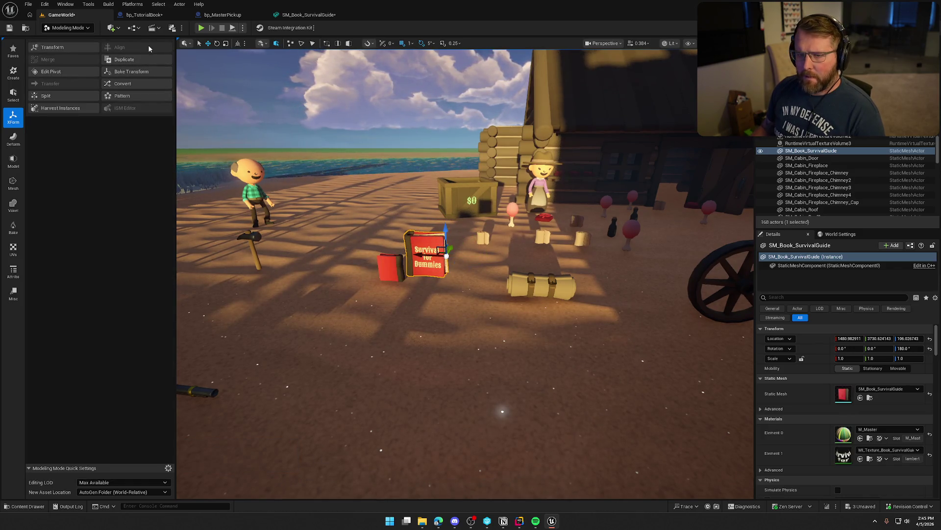
Step: Set bp_TutorialBook's yaw to 180 and start a play-test
click(389, 260)
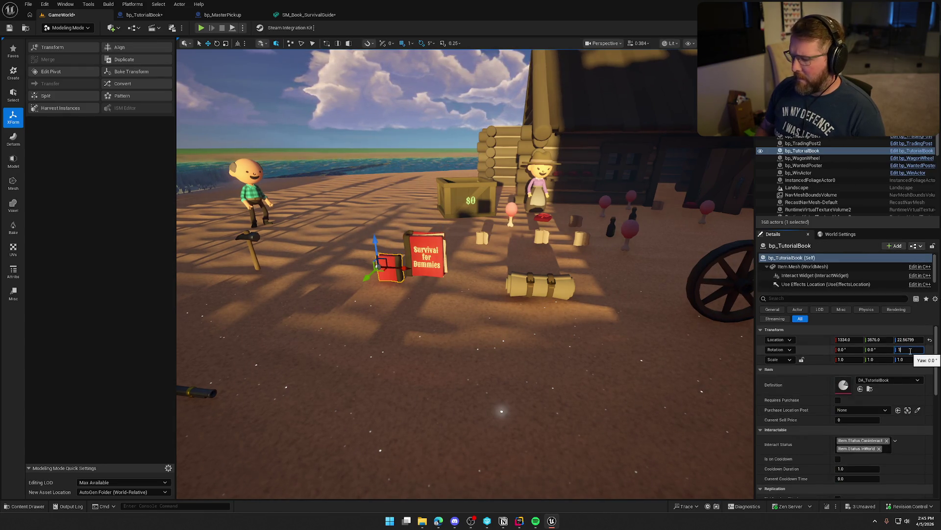
text(80)
key(Return)
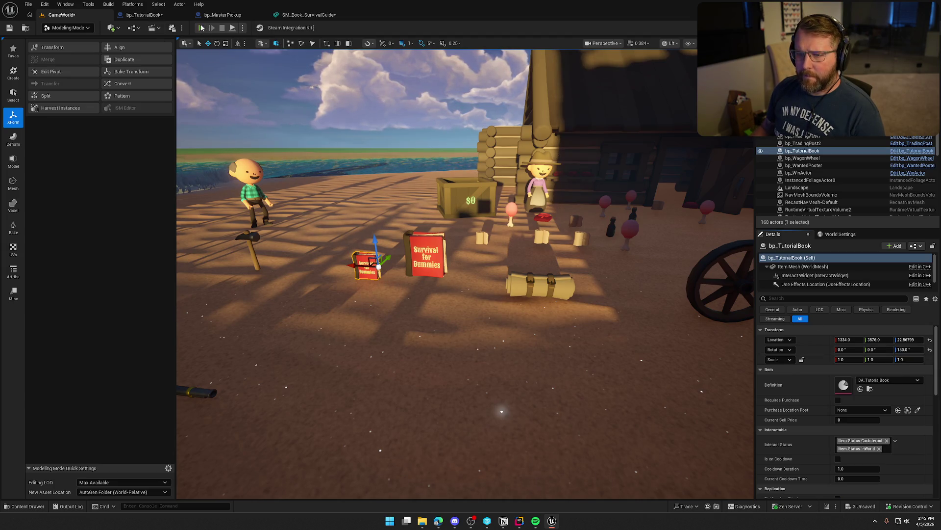
click(201, 28)
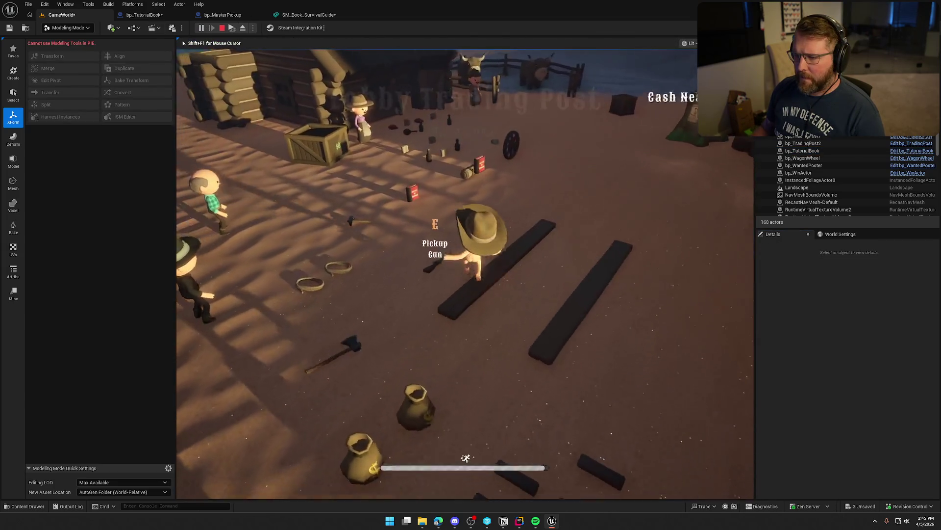
Step: In PIE, pick up the tutorial book, drop it, re-grab it, walk around, then stop playing
key(e)
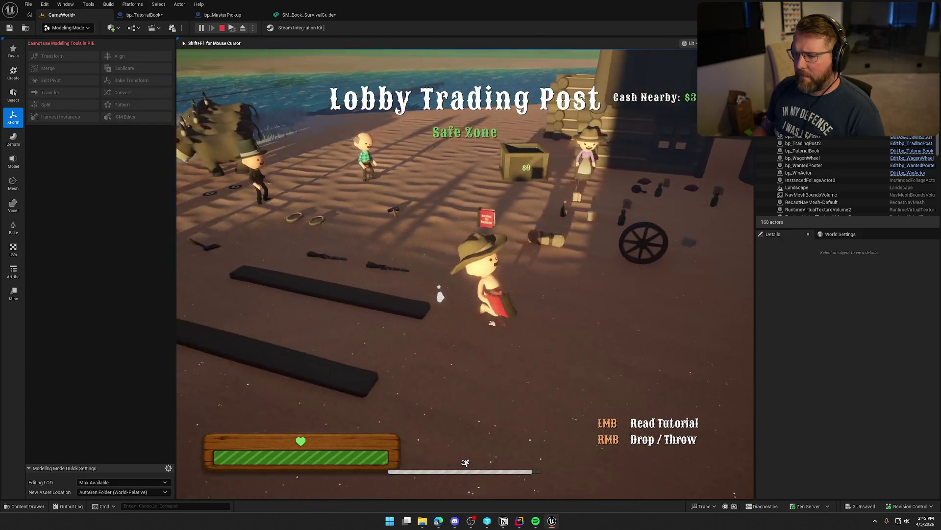
key(w)
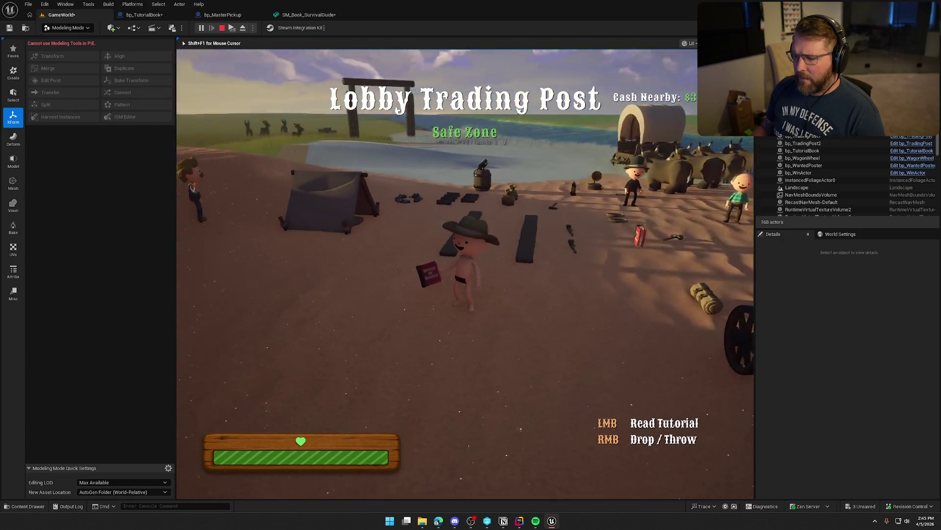
key(w)
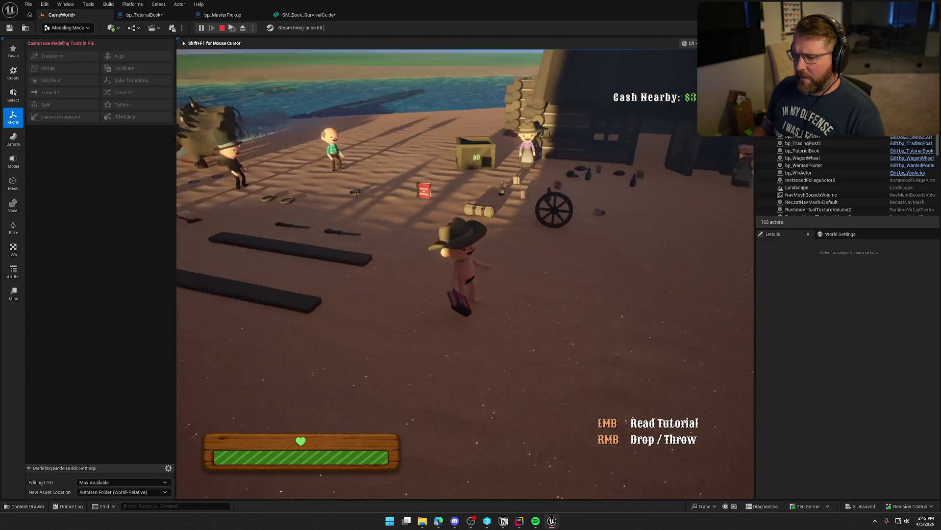
right_click(465, 273)
key(e)
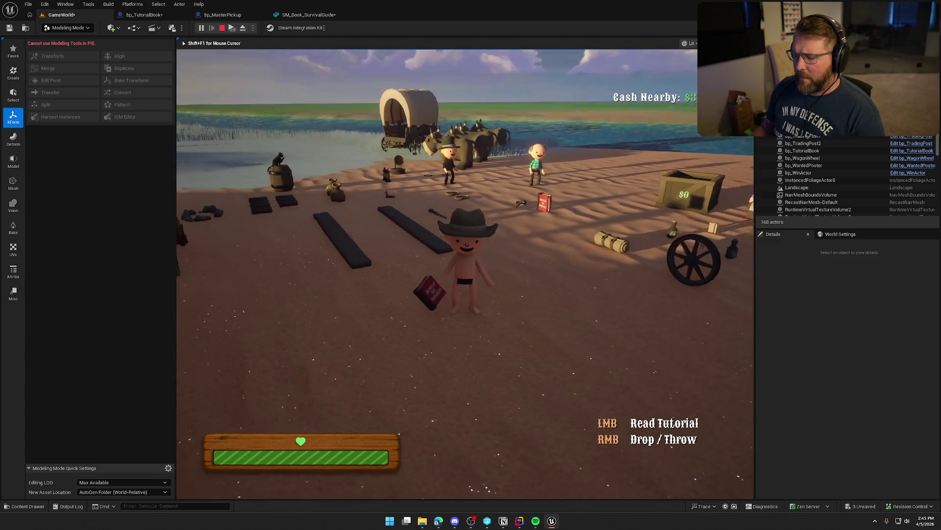
key(w)
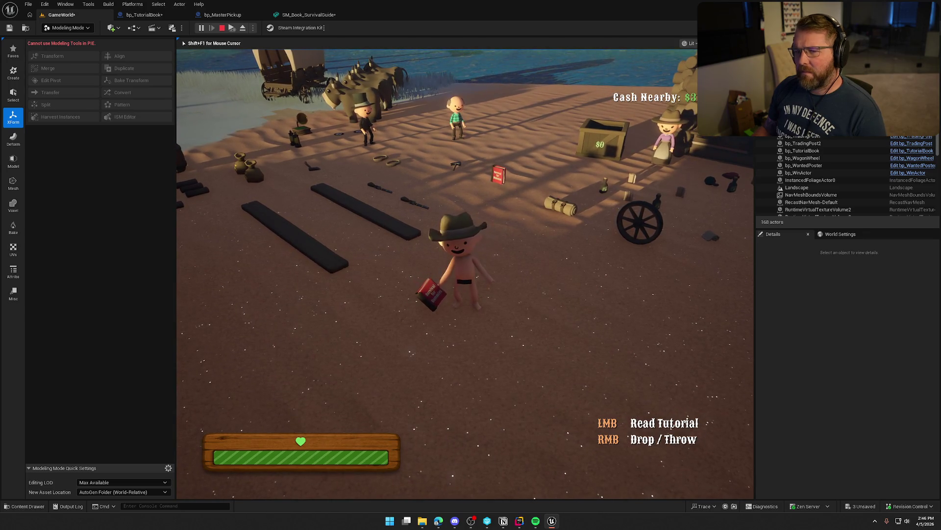
key(Escape)
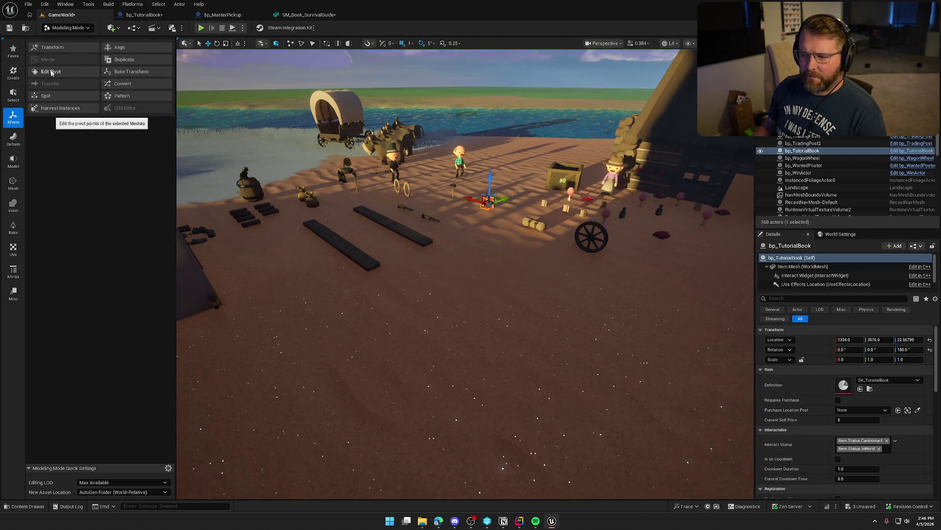
Step: Snap SM_Book_SurvivalGuide's pivot to its centre in Edit Pivot and accept it
click(49, 72)
key(f)
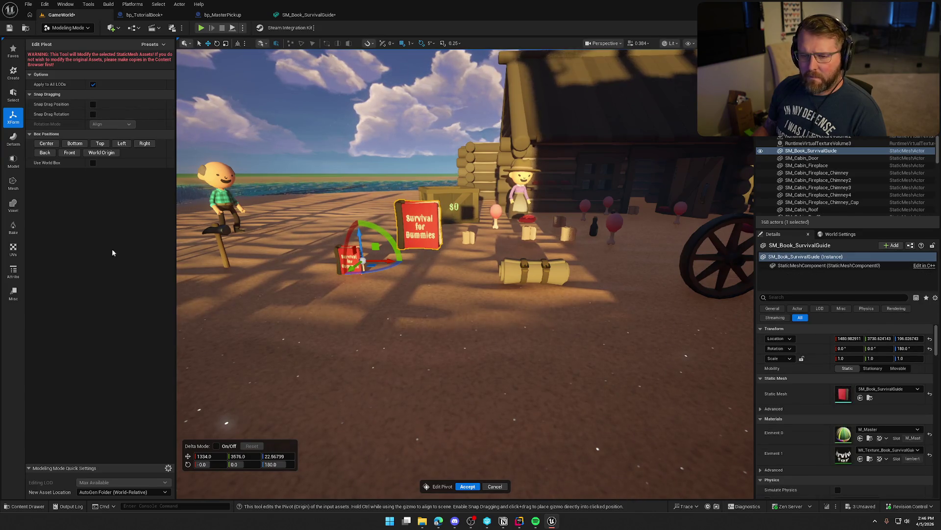
click(494, 487)
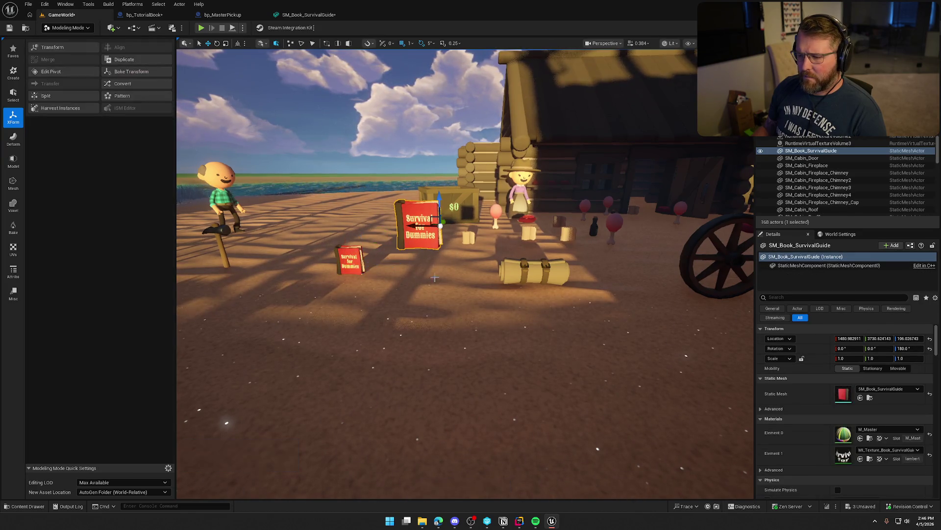
click(49, 72)
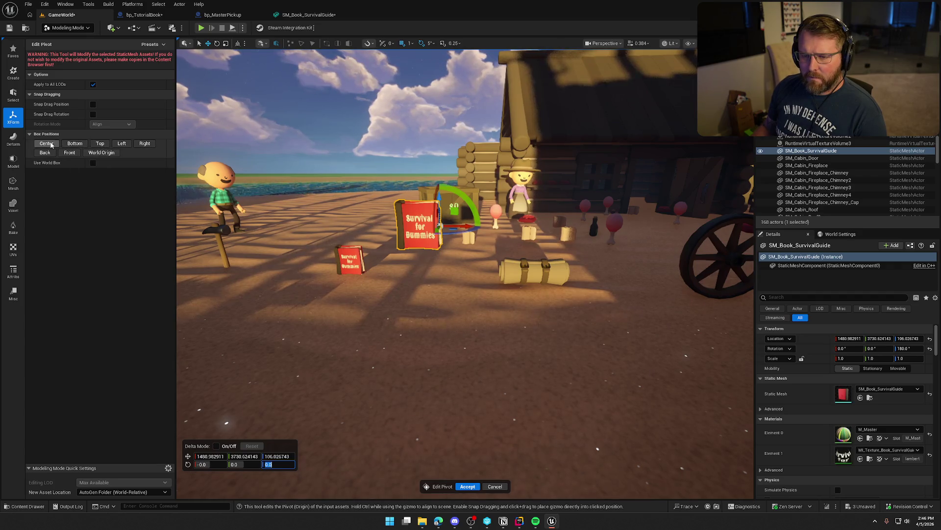
click(48, 143)
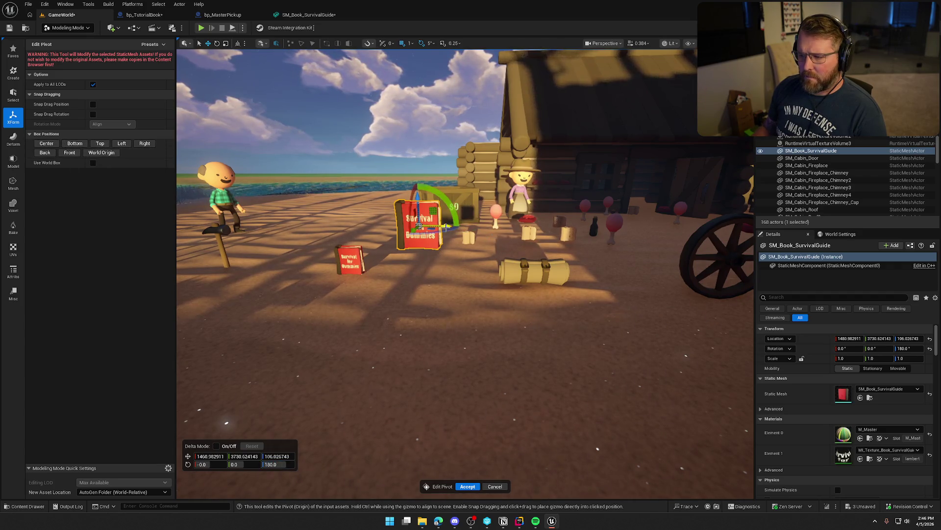
drag(434, 254, 412, 260)
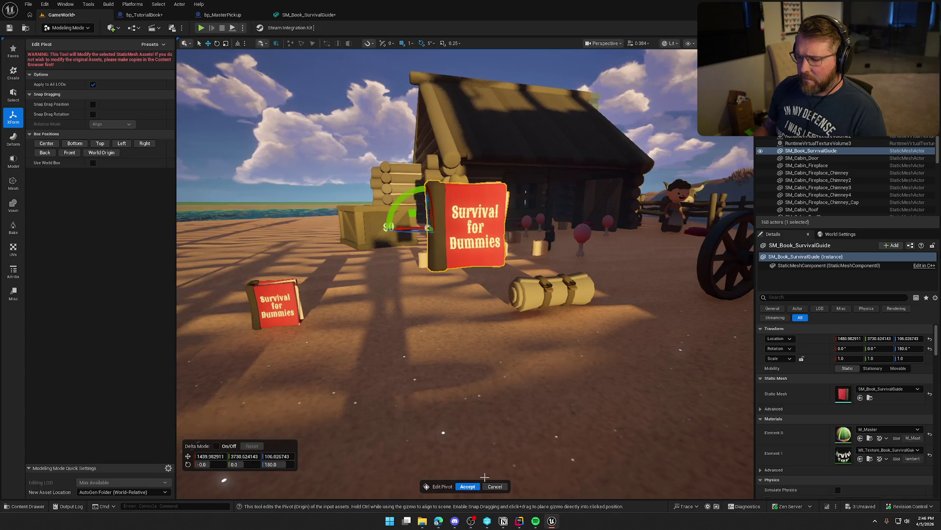
click(468, 486)
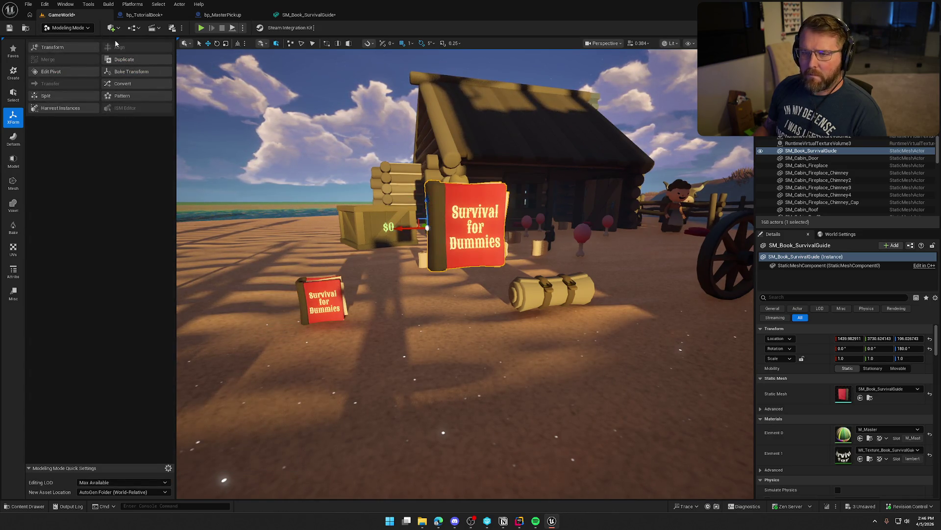
drag(255, 144, 260, 40)
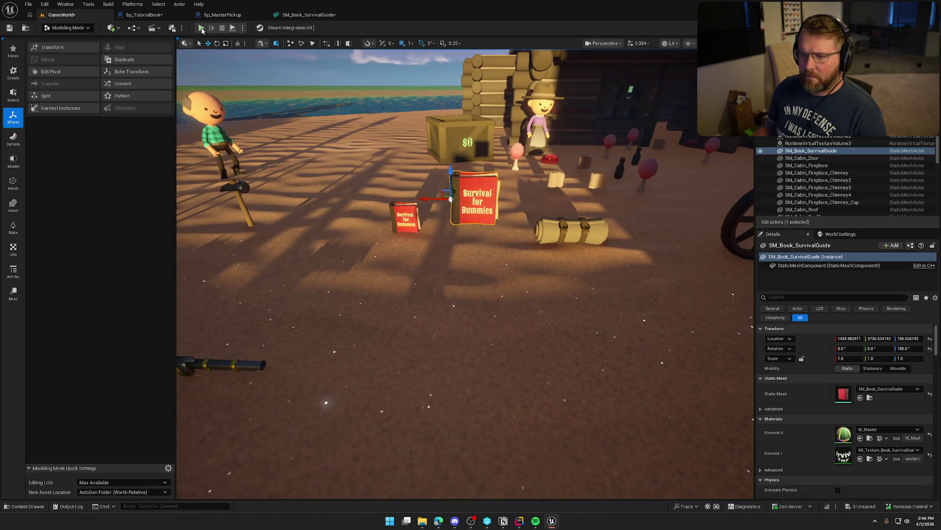
Step: Play-test with Alt+P, pick up the tutorial book, then stop the session
key(alt+p)
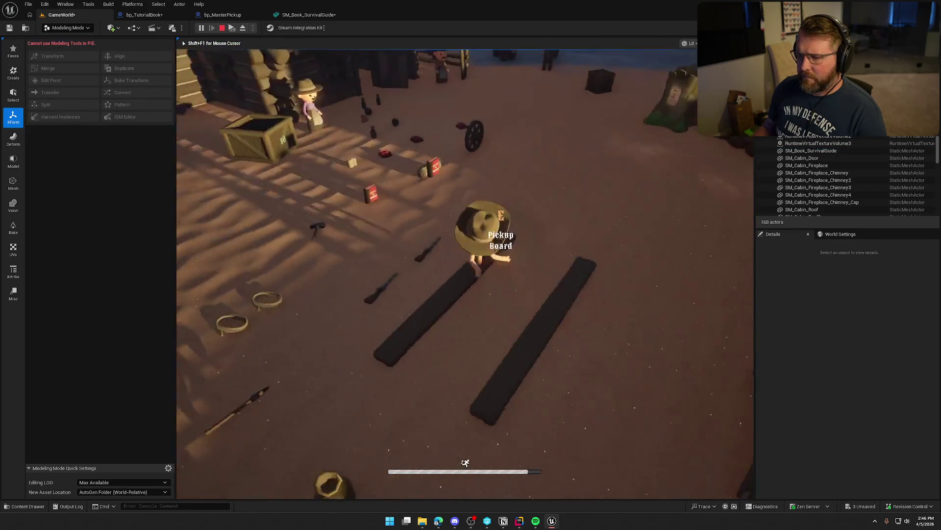
key(e)
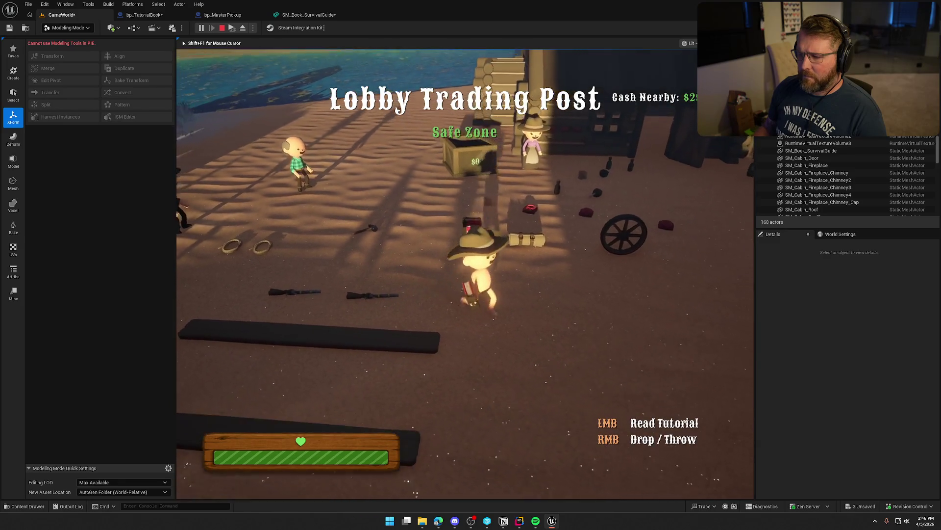
key(Escape)
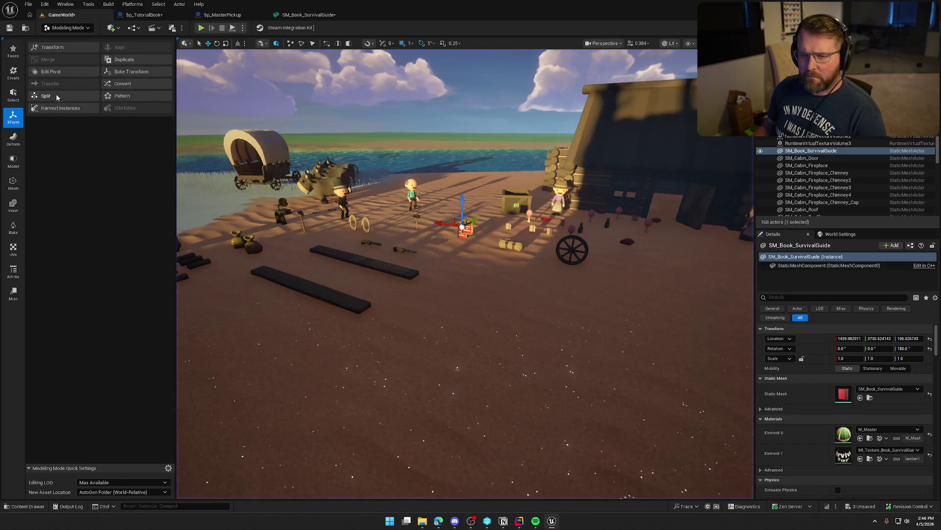
Step: Reopen Edit Pivot on the Survival Guide book and accept it
key(f)
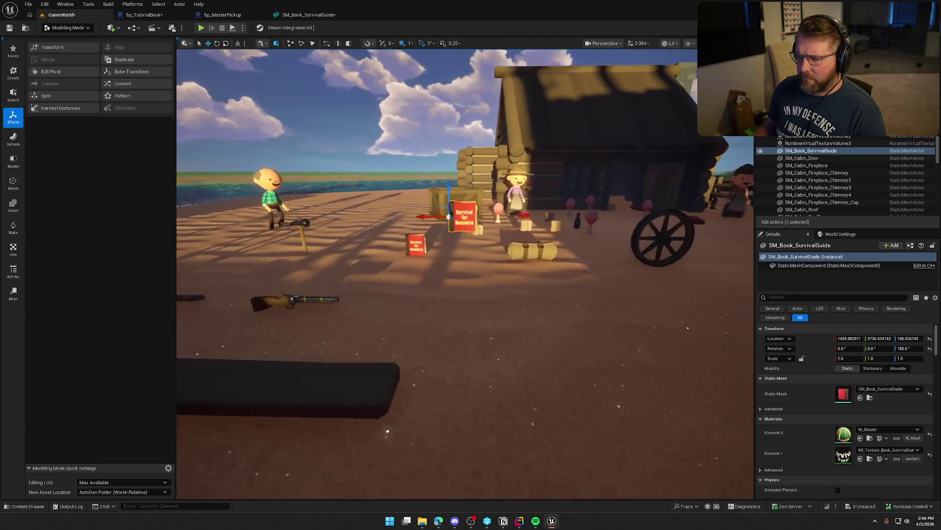
click(51, 72)
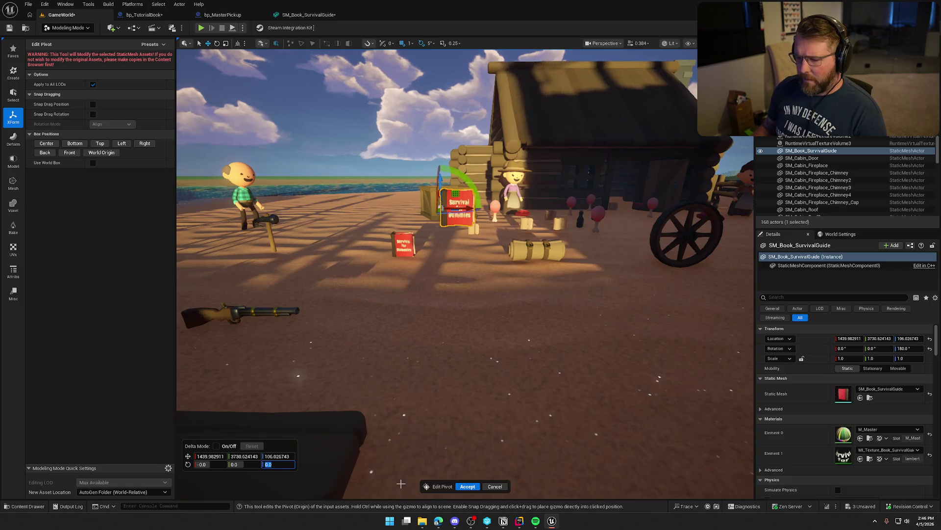
click(464, 485)
Step: Reset bp_TutorialBook's rotation to 0 and launch a play-test
click(389, 242)
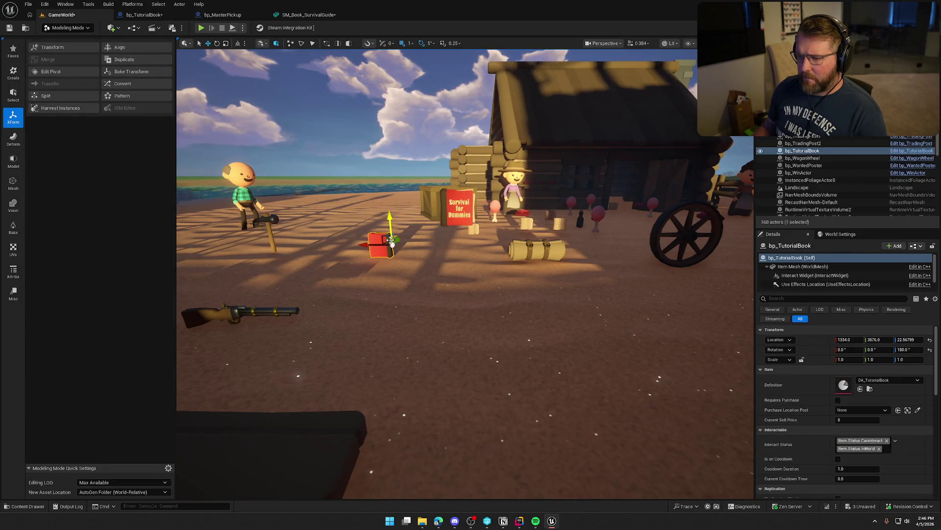
click(929, 349)
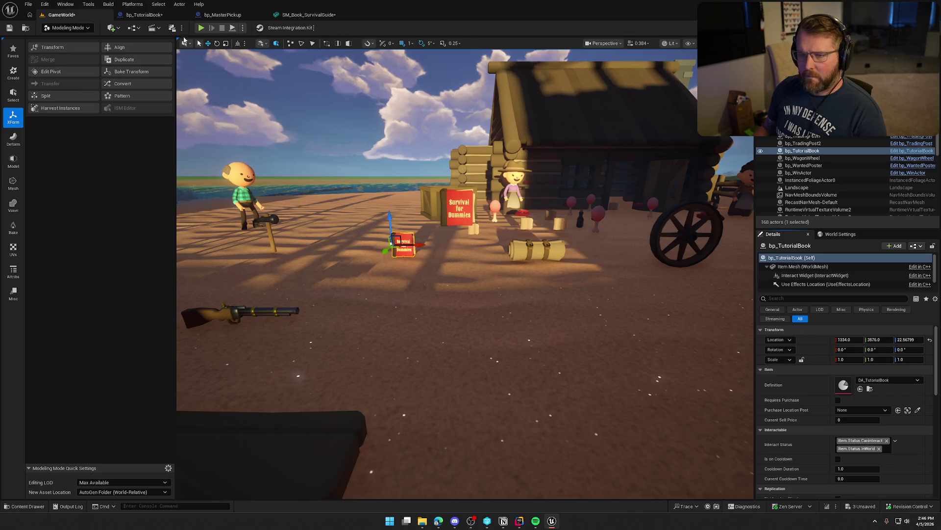
click(201, 29)
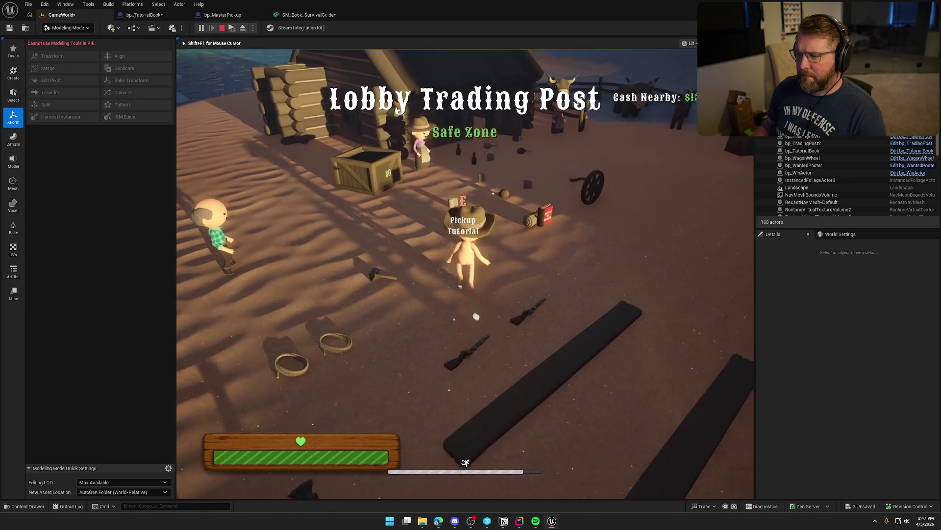
Step: Pick up the tutorial book with E in game, then stop play with Esc
key(e)
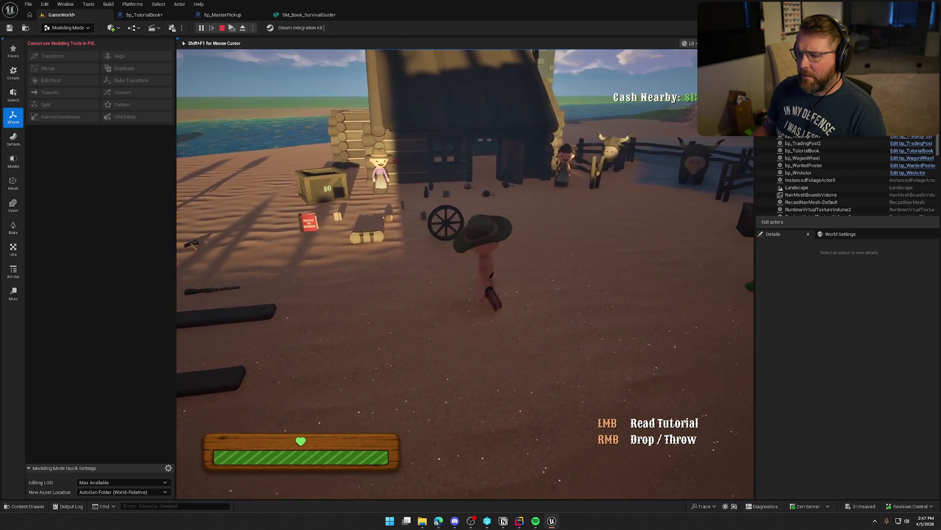
key(Escape)
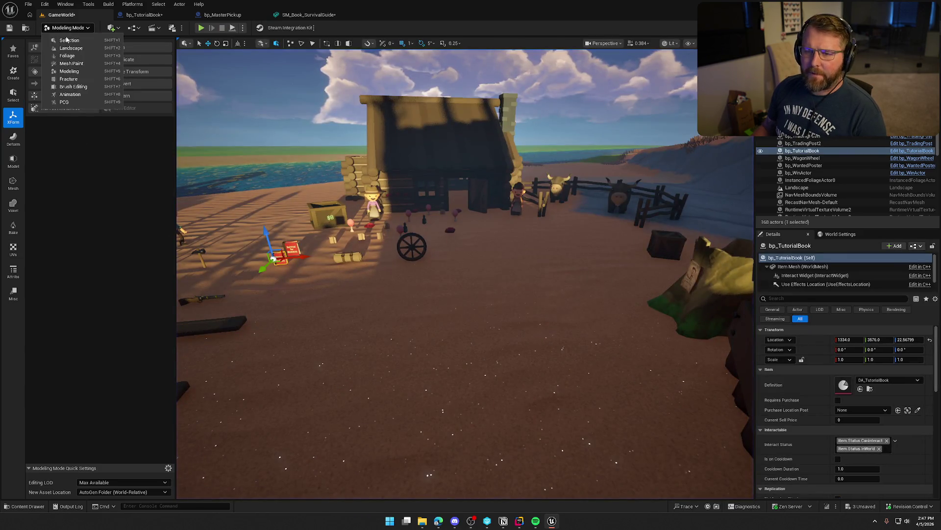
Step: In Selection Mode, delete SM_Book_SurvivalGuide from the level and Save All
key(shift+1)
click(343, 242)
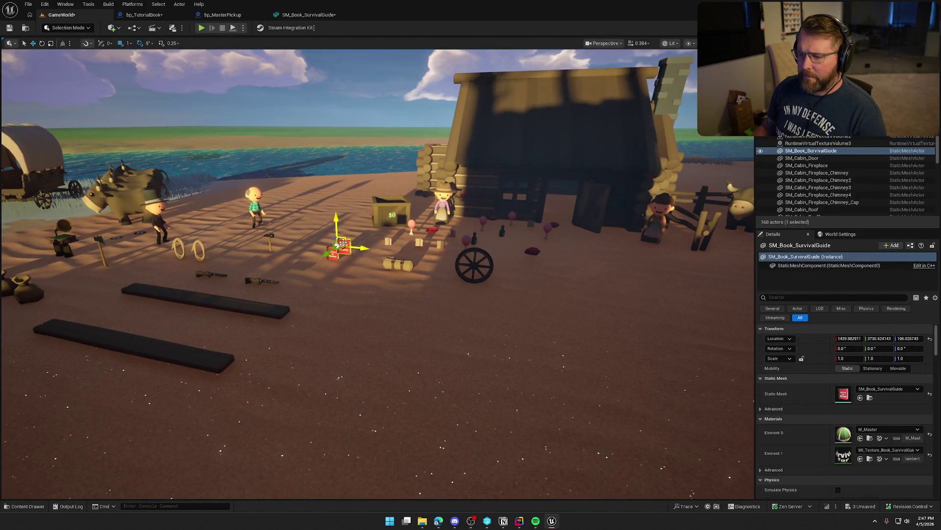
key(Delete)
key(ctrl+shift+s)
click(488, 347)
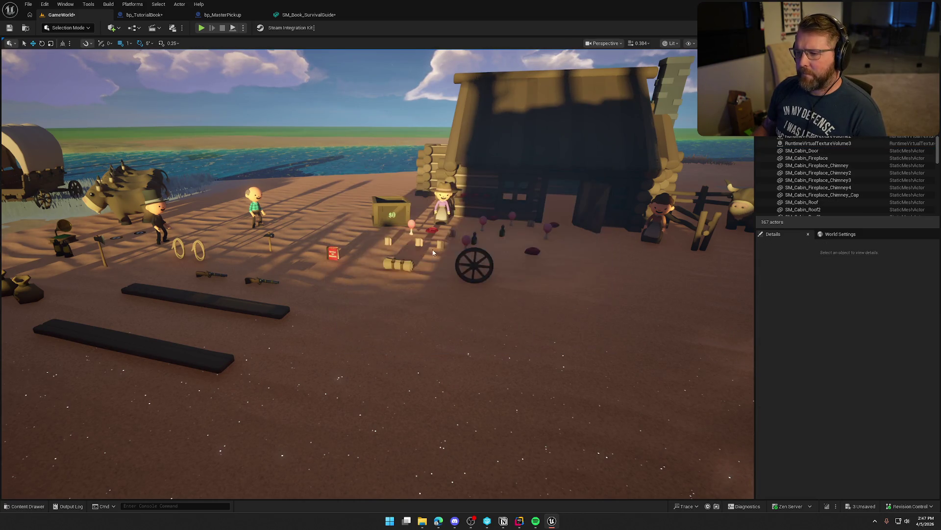
Step: Play-test picking up the red tutorial book and walking with it, then stop
click(202, 28)
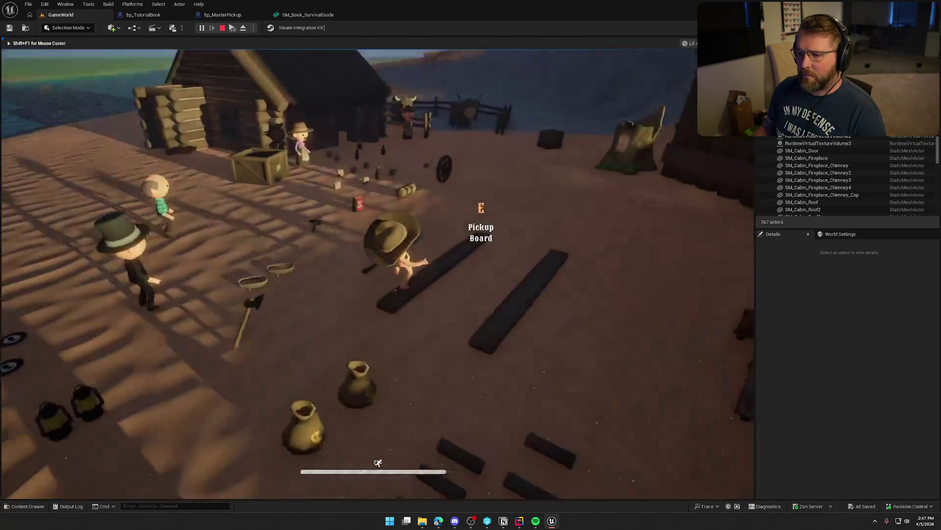
key(e)
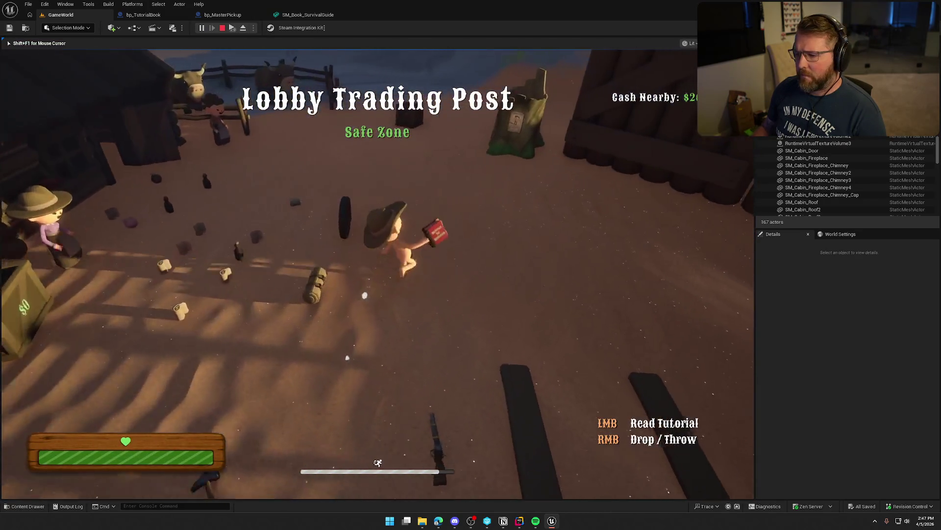
key(s)
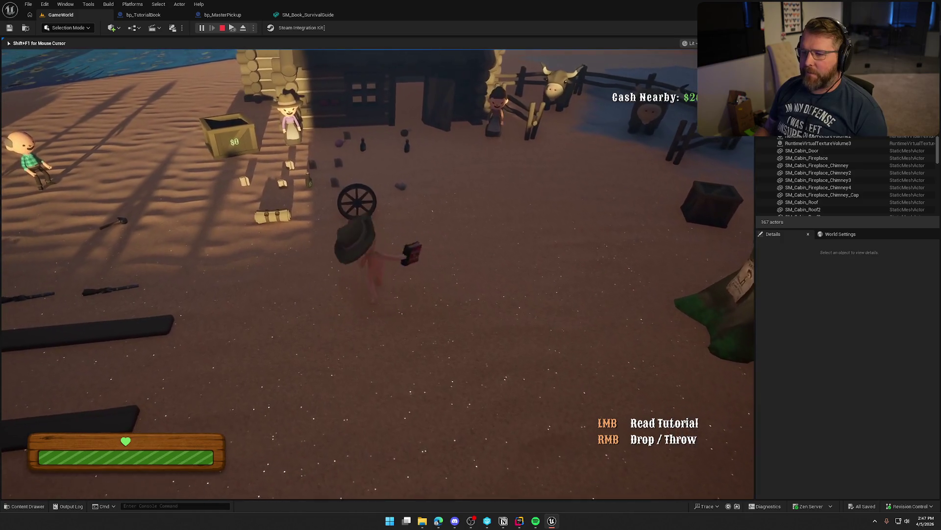
key(Escape)
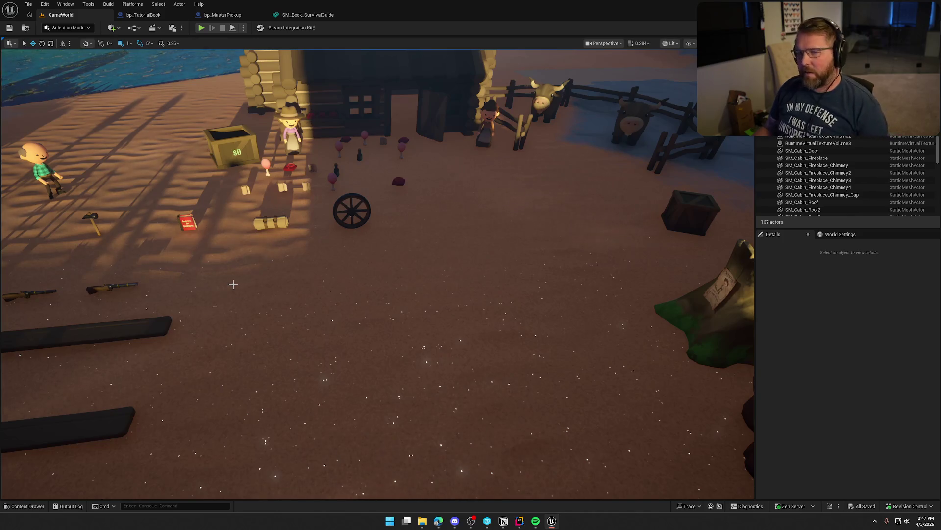
Step: Open the GM_InGame game mode Blueprint via the level's World Settings
drag(192, 245, 147, 245)
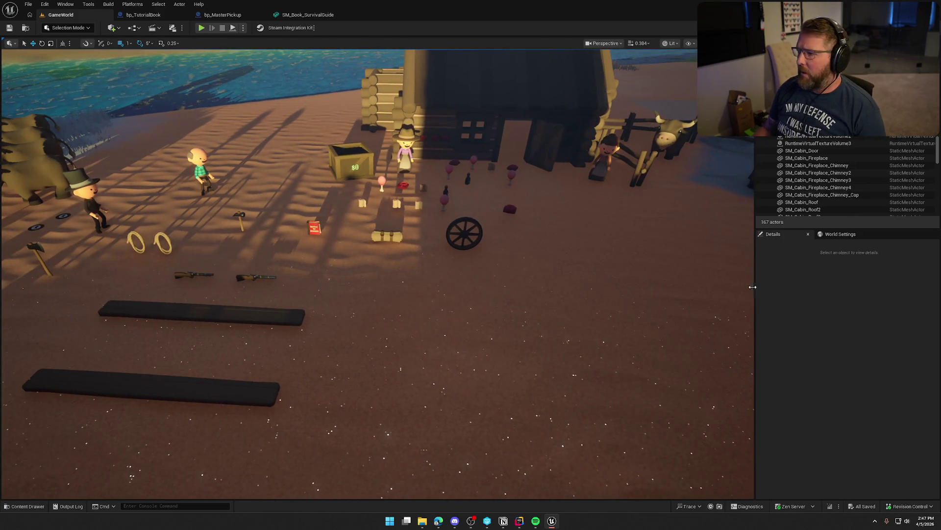
click(839, 234)
click(907, 268)
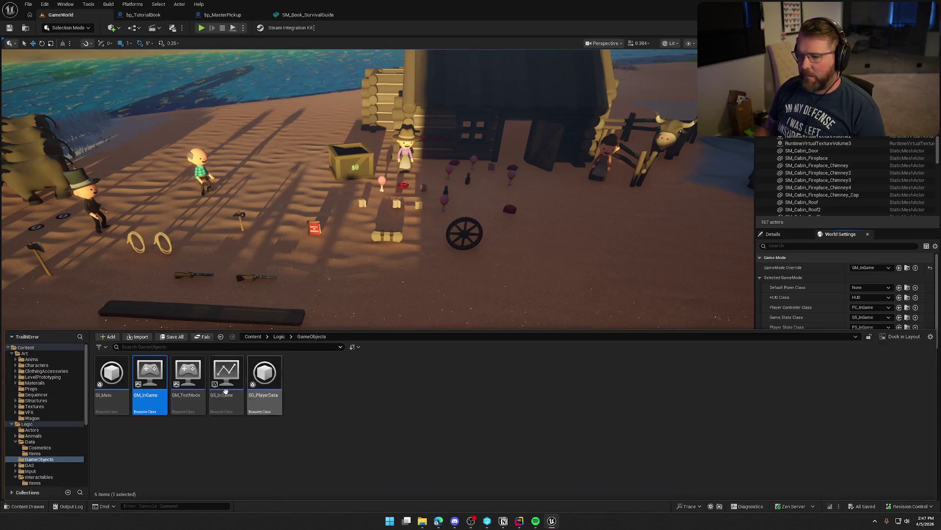
double_click(149, 375)
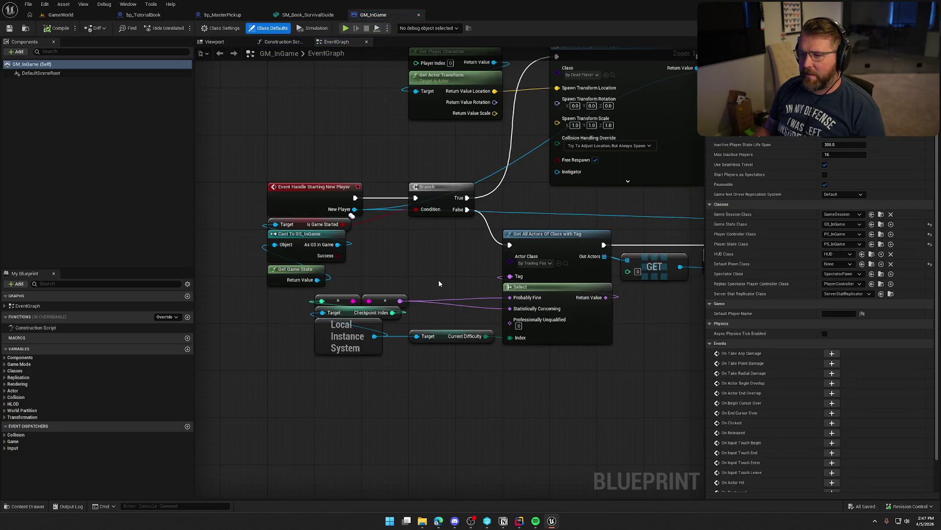
Step: Pan and zoom the EventGraph to SpawnActor Bp Player and Possess, pulling a wire from Possess
scroll(444, 269, down, 1)
drag(444, 269, 315, 281)
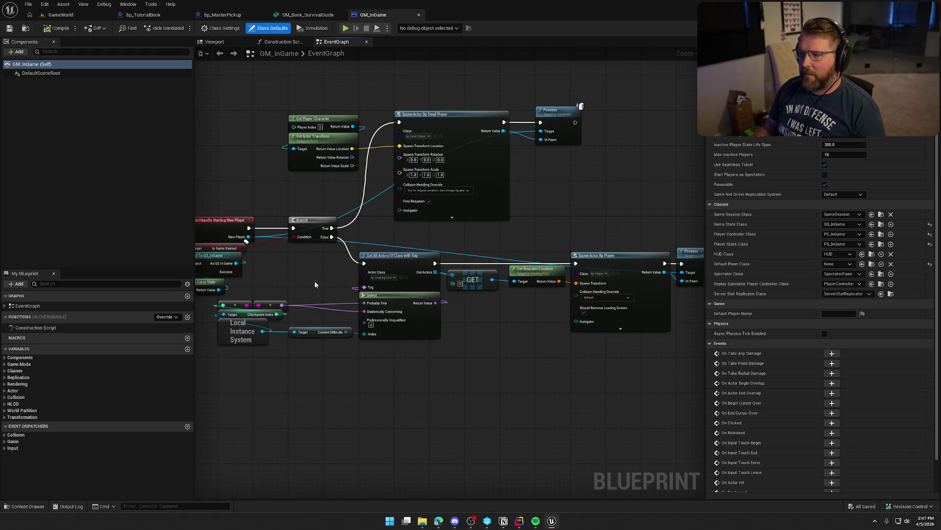
scroll(299, 267, up, 2)
scroll(357, 264, down, 1)
drag(356, 265, 327, 300)
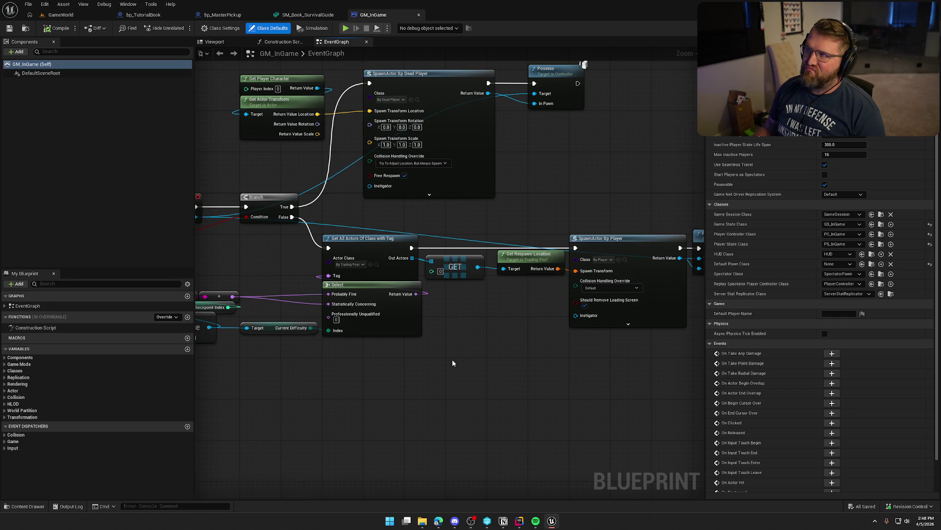
mouse_move(507, 351)
mouse_down()
mouse_move(599, 324)
mouse_move(371, 325)
mouse_up()
scroll(479, 350, up, 1)
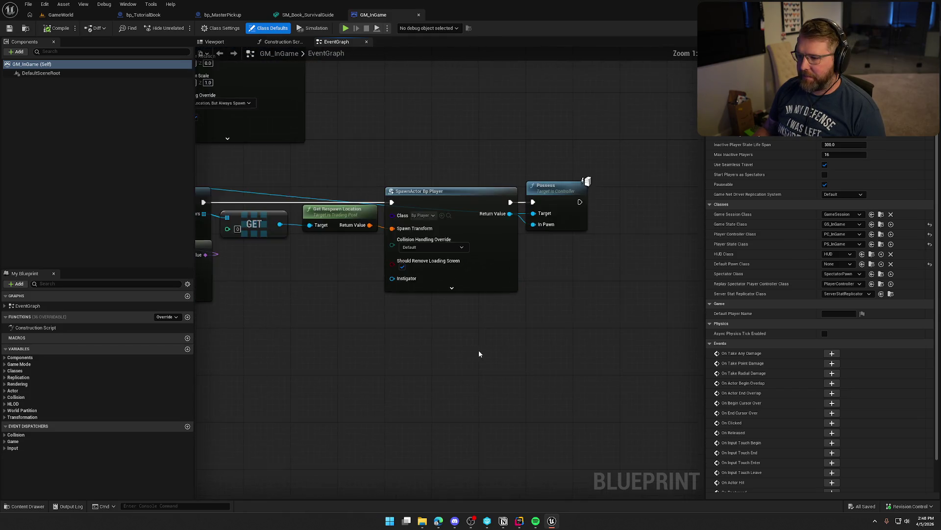
drag(458, 283, 365, 257)
drag(410, 214, 465, 219)
Step: Add a SpawnActor from Class node after Possess with class bp_TutorialBook
text(spawn ac)
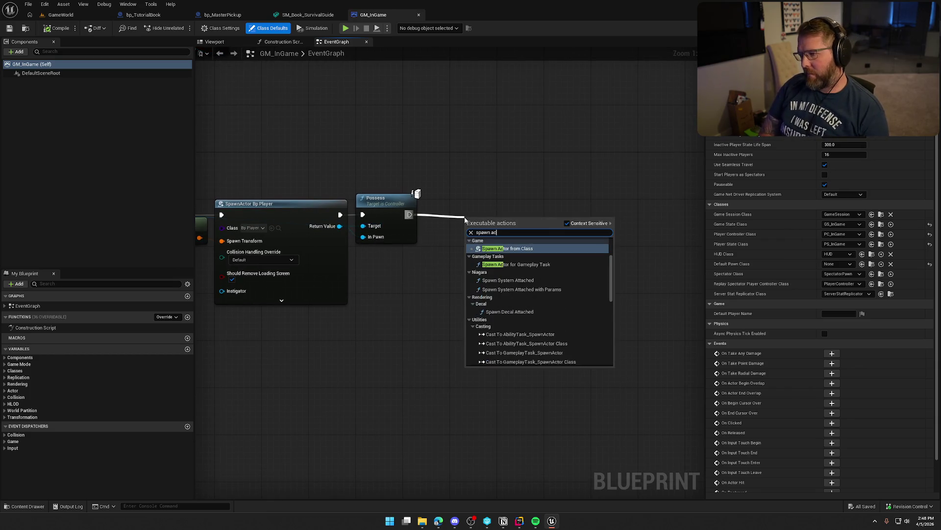
key(Return)
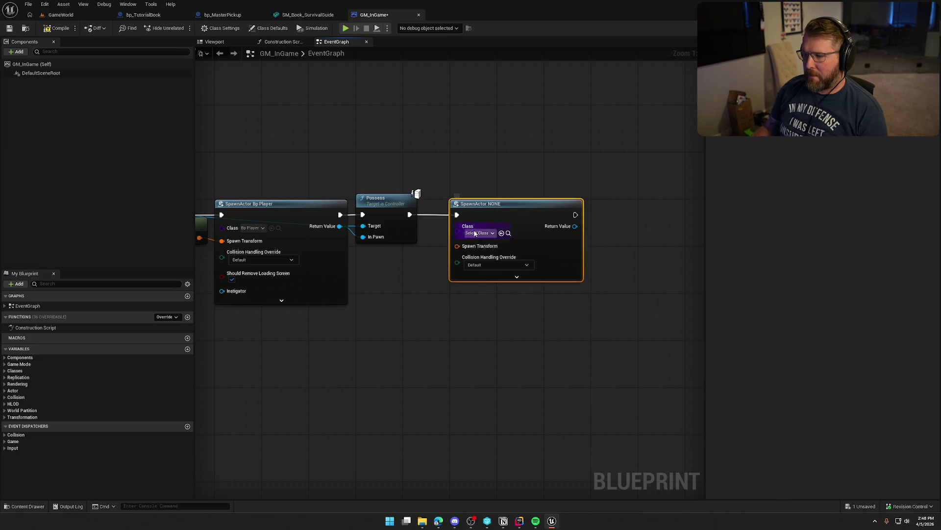
click(478, 233)
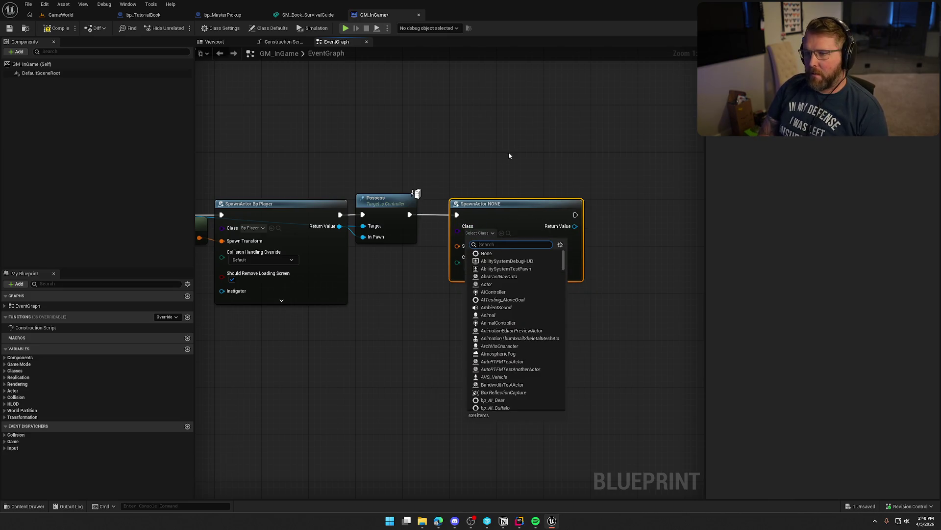
text(bp tu)
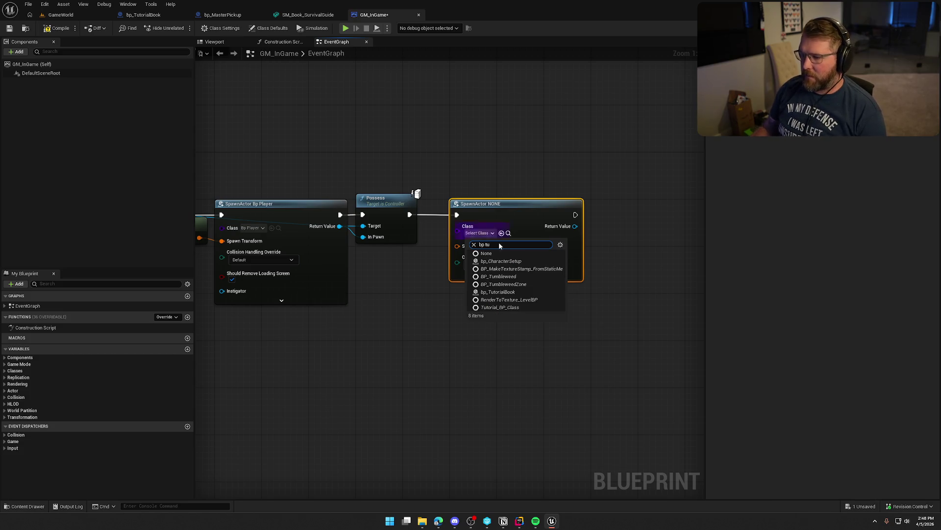
click(498, 292)
mouse_move(530, 216)
mouse_down()
mouse_move(572, 211)
mouse_move(606, 132)
mouse_up()
mouse_move(517, 261)
mouse_down()
mouse_move(703, 254)
mouse_move(471, 240)
mouse_up()
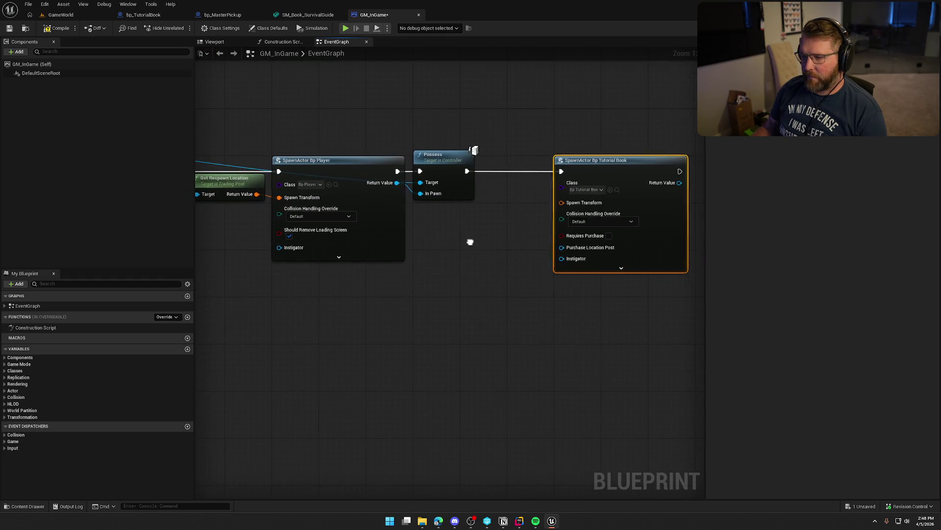
Step: Wire Get Respawn Location into the book's Spawn Transform and tidy the spawn node's position
drag(256, 194, 560, 202)
drag(520, 244, 778, 231)
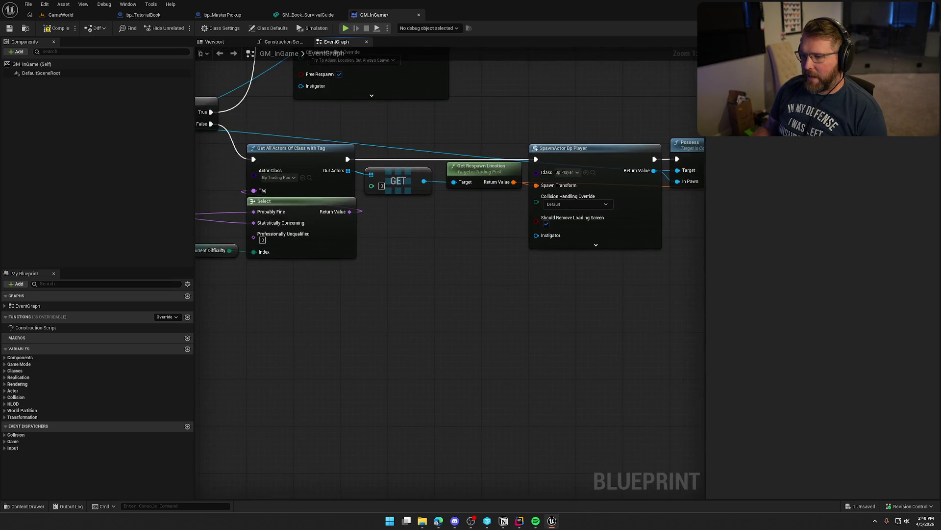
mouse_move(398, 244)
mouse_down()
mouse_move(607, 257)
mouse_move(571, 157)
mouse_up()
mouse_move(622, 271)
mouse_down()
mouse_move(546, 273)
mouse_move(384, 308)
mouse_move(563, 246)
mouse_move(525, 294)
mouse_move(349, 298)
mouse_up()
drag(536, 181, 490, 181)
drag(489, 162, 526, 123)
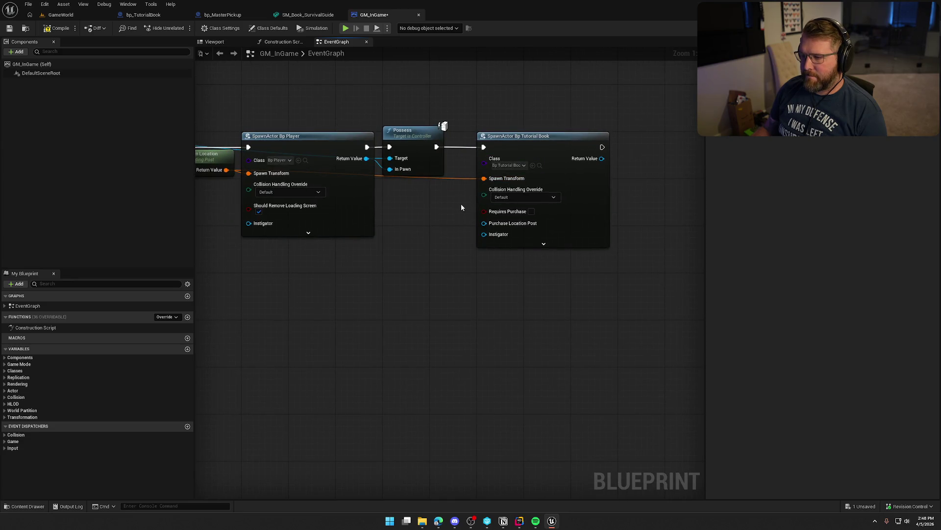
Step: Set the book's collision handling to Always Spawn, Ignore Collisions
click(525, 197)
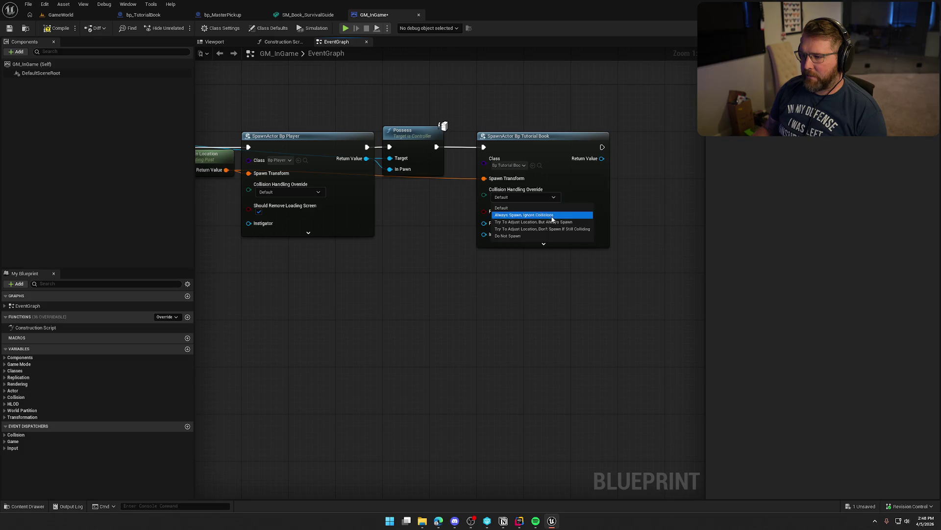
click(519, 212)
right_click(454, 308)
key(Escape)
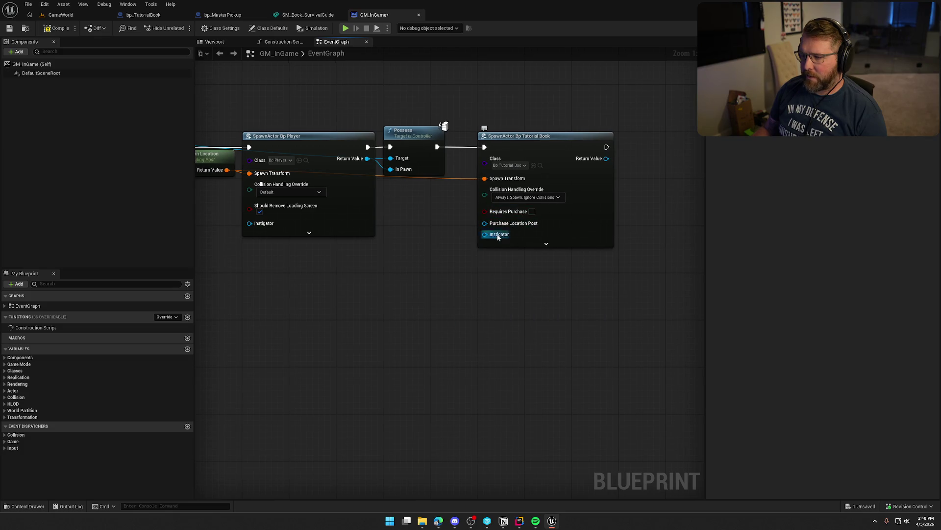
click(546, 243)
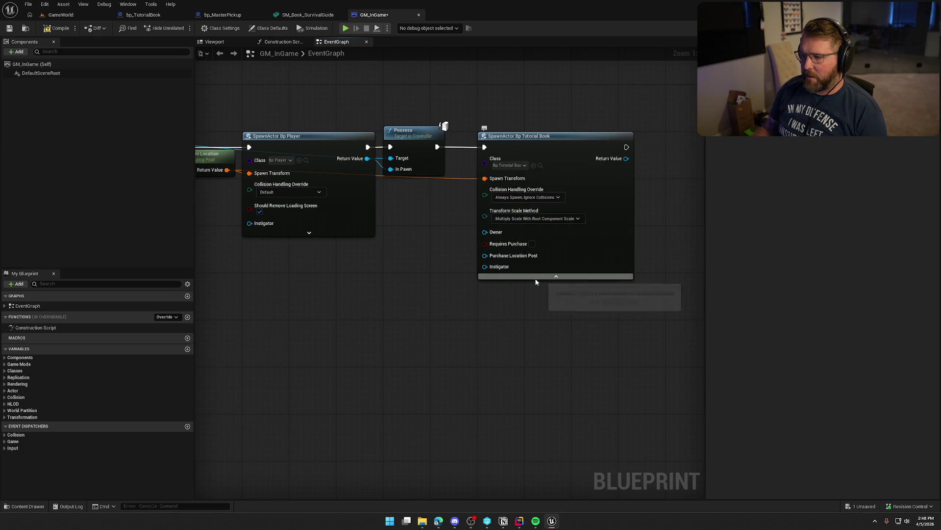
mouse_move(403, 273)
mouse_down()
mouse_move(507, 274)
mouse_move(453, 279)
mouse_up()
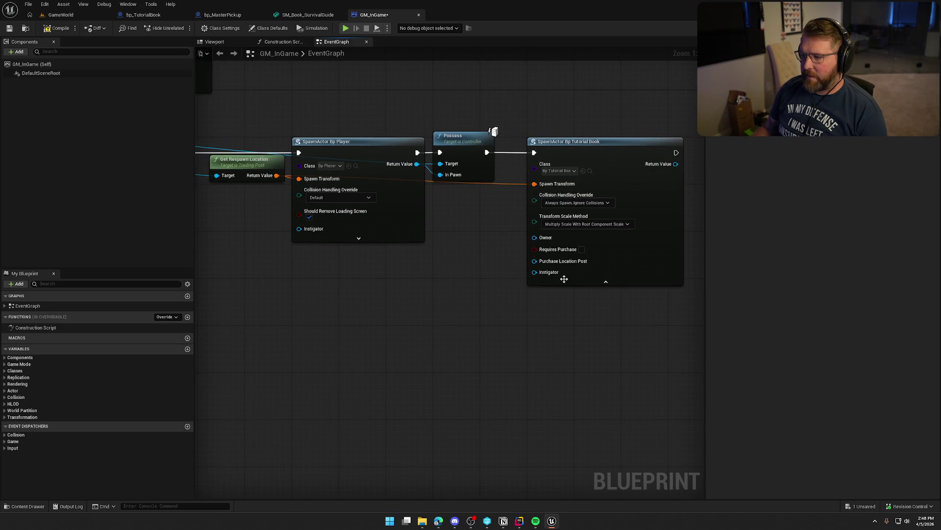
click(605, 281)
mouse_move(544, 288)
mouse_down()
mouse_move(406, 297)
mouse_move(458, 280)
mouse_move(331, 286)
mouse_up()
drag(493, 169, 533, 172)
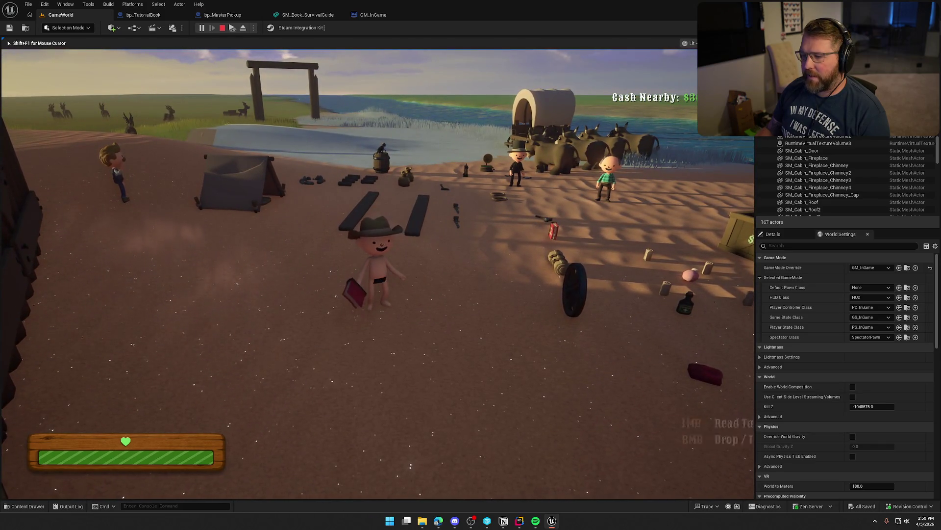
Step: Stop the play test and set GM_InGame's Delay before the book spawn to 4.0 seconds
key(Escape)
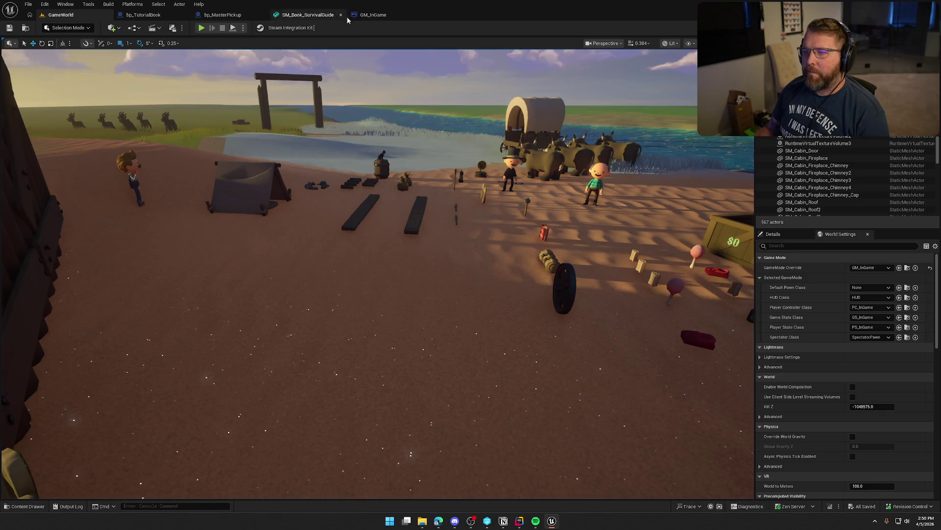
click(354, 17)
drag(412, 164, 412, 123)
text(4)
key(Return)
click(423, 228)
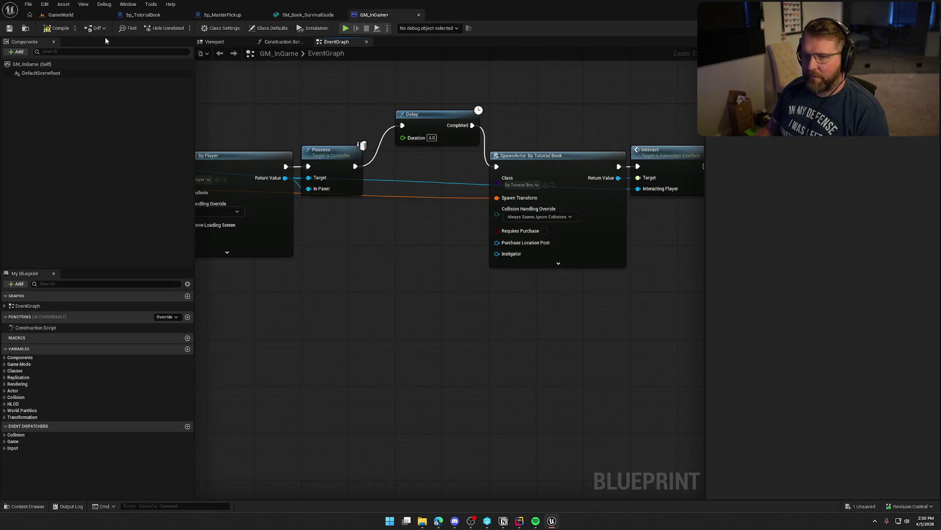
Step: Play-test the level with the longer delay, sprinting across the yard, then stop
click(56, 15)
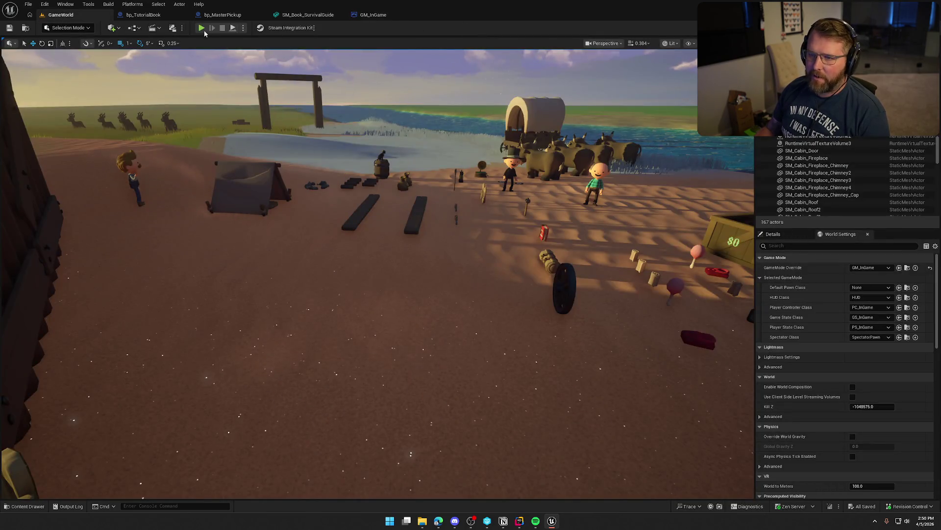
key(alt+p)
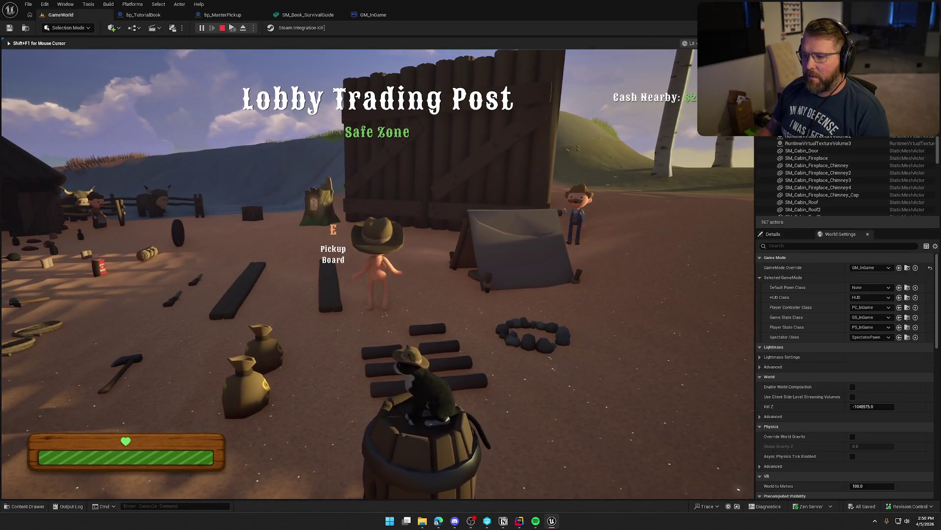
key(shift+w)
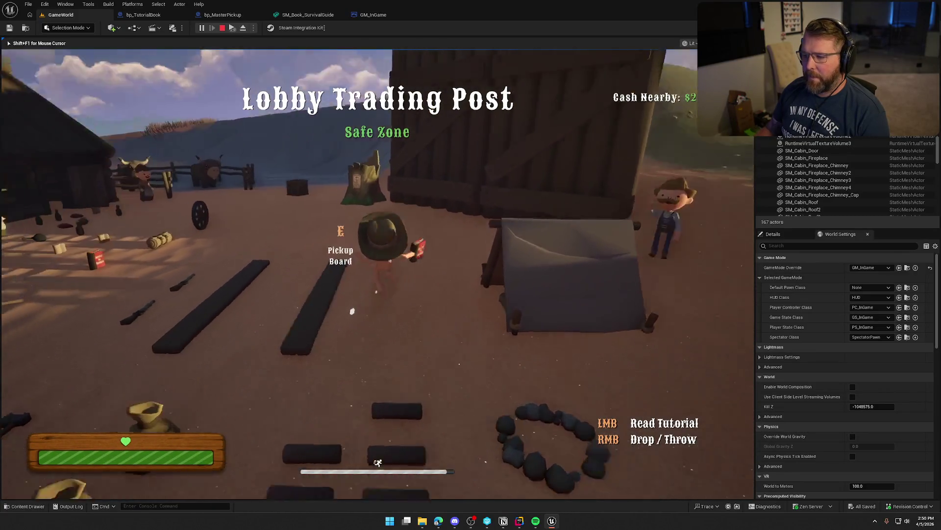
key(Escape)
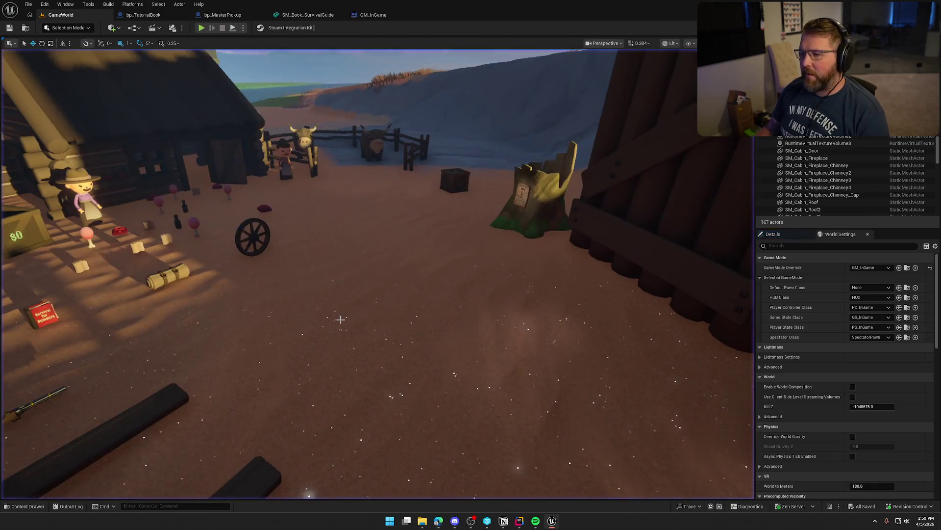
click(373, 15)
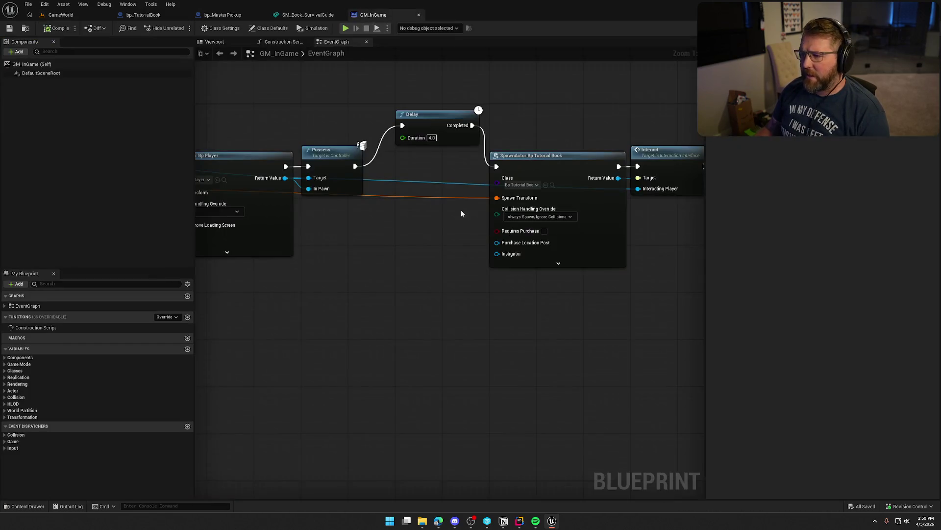
Step: Wire Possess straight into the tutorial book spawn, delete the Delay node, and pull the nodes left
drag(362, 168, 496, 166)
drag(510, 134, 433, 115)
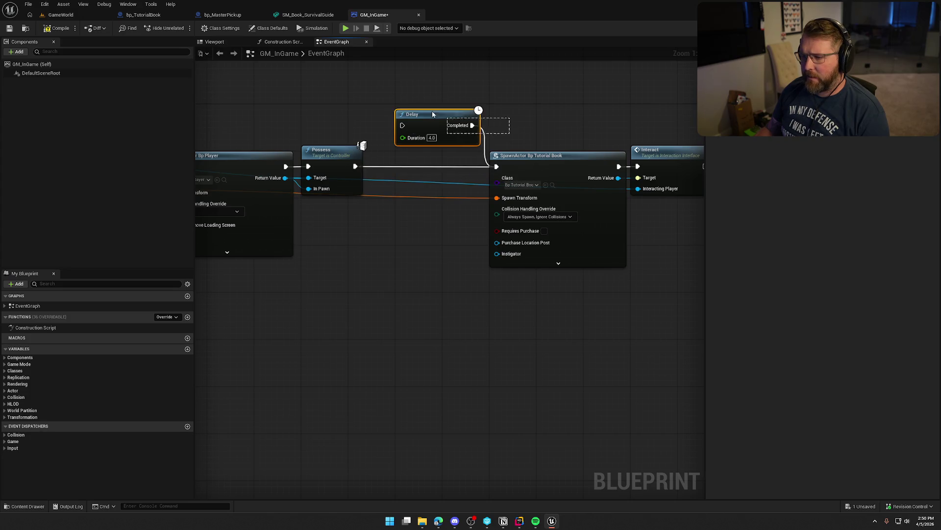
key(Delete)
drag(485, 275, 696, 143)
drag(530, 164, 434, 164)
Step: Compile and save GM_InGame and close the SM_Book_SurvivalGuide editor
click(499, 142)
key(Home)
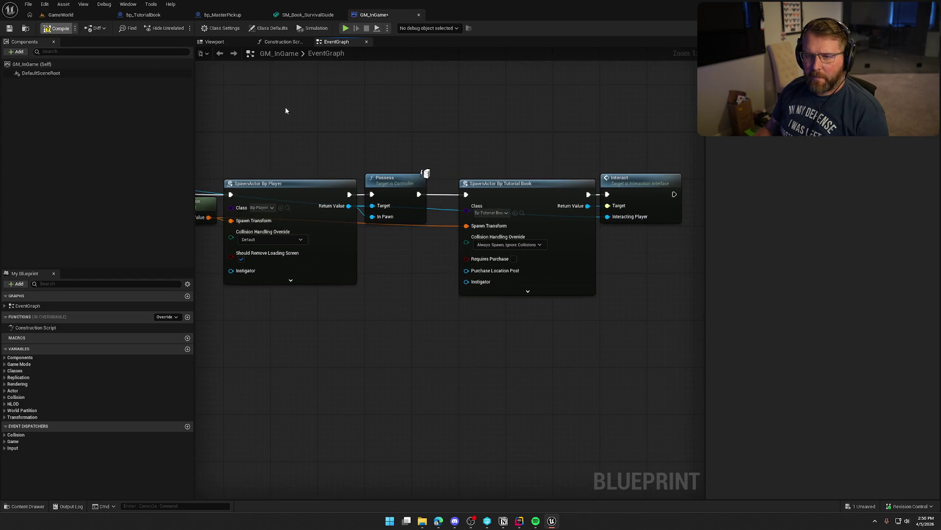
key(ctrl+s)
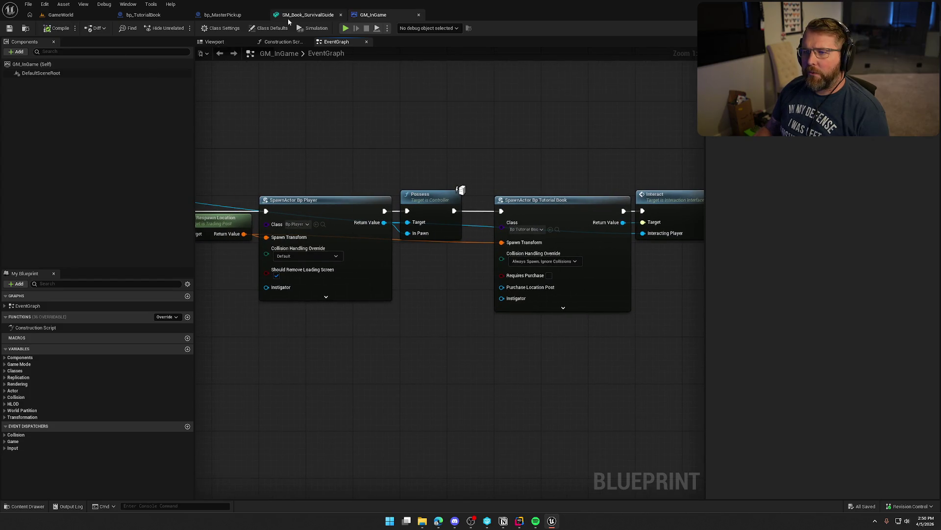
middle_click(290, 15)
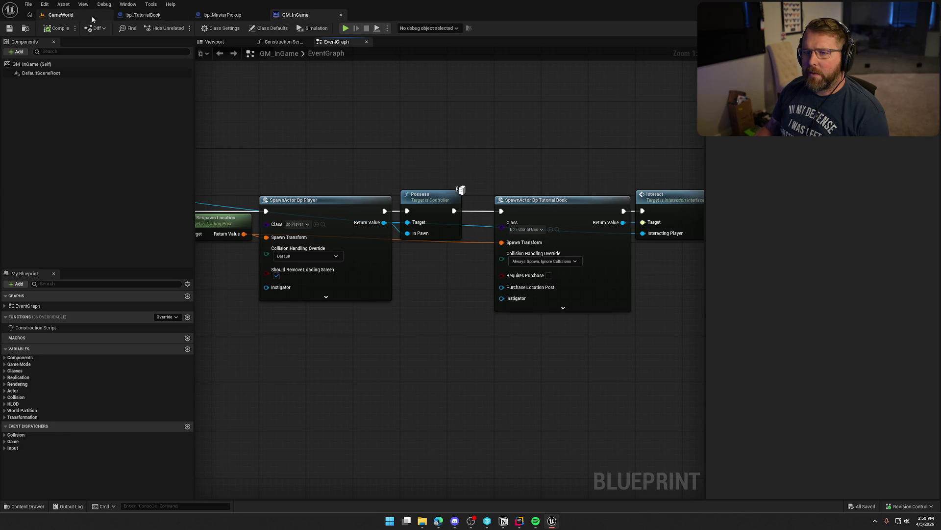
Step: Open the UI_GameHUD widget blueprint from the UI > InGame folder
click(61, 15)
key(ctrl+space)
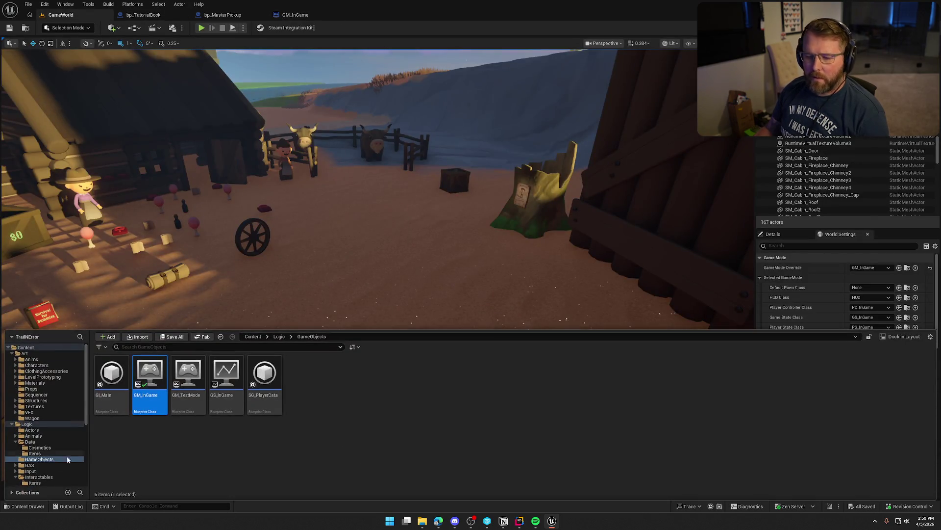
scroll(47, 461, down, 5)
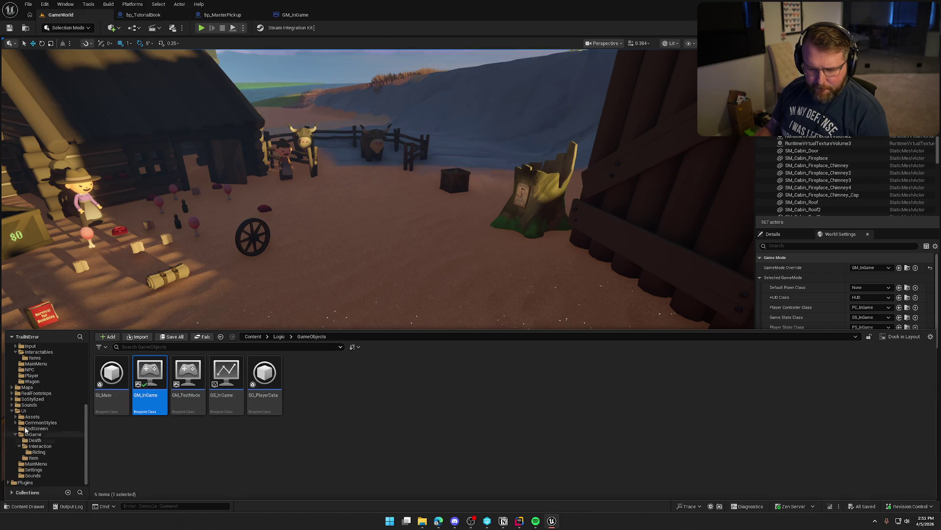
click(23, 411)
click(269, 376)
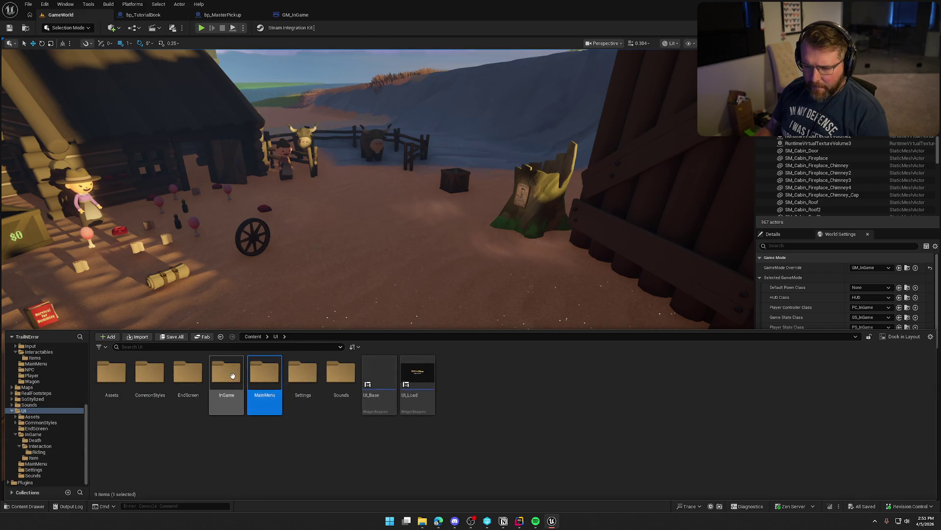
double_click(226, 373)
click(348, 376)
double_click(348, 376)
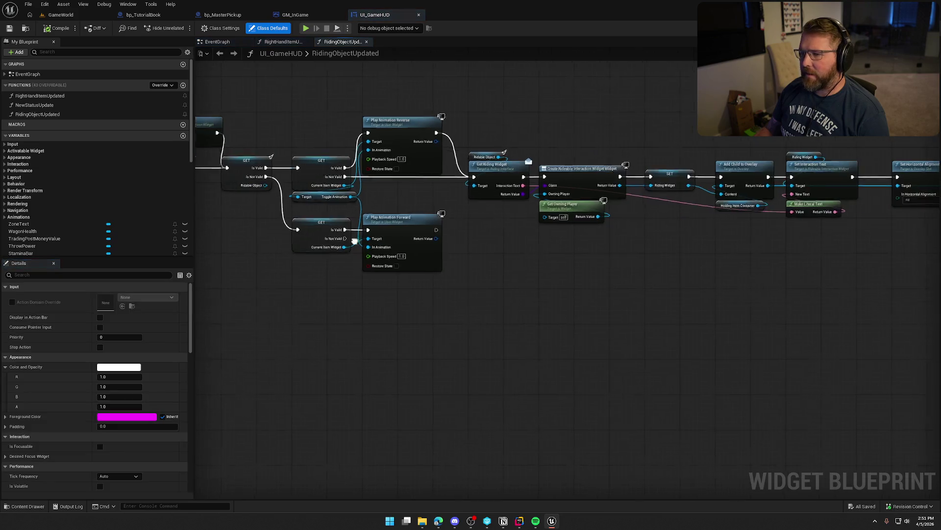
Step: Review UI_GameHUD's event graph: Init UI For Player, bindings, Delay, animation, cash and trading-post nodes
click(218, 42)
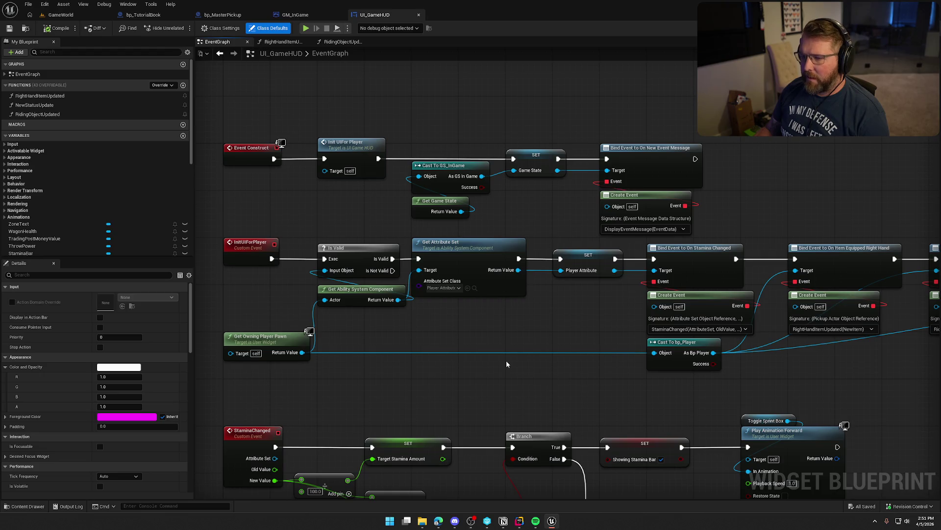
click(356, 143)
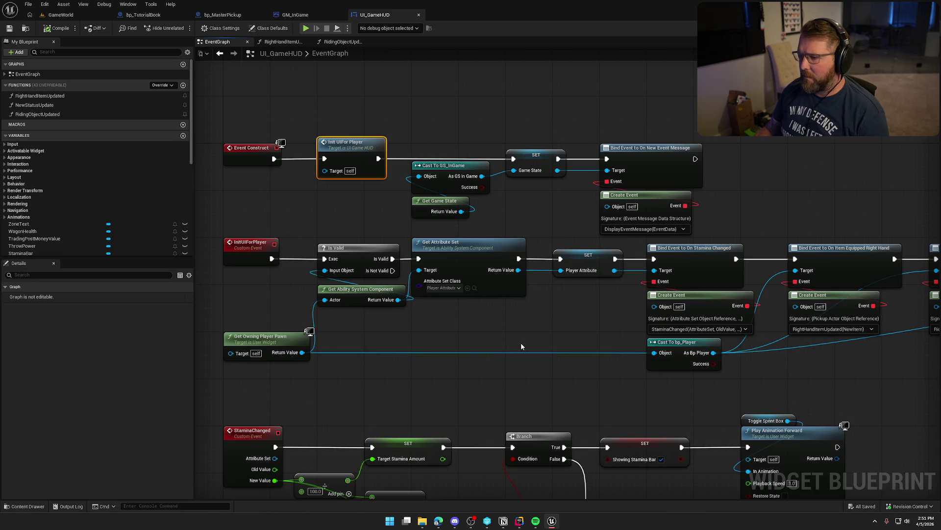
drag(540, 338, 339, 310)
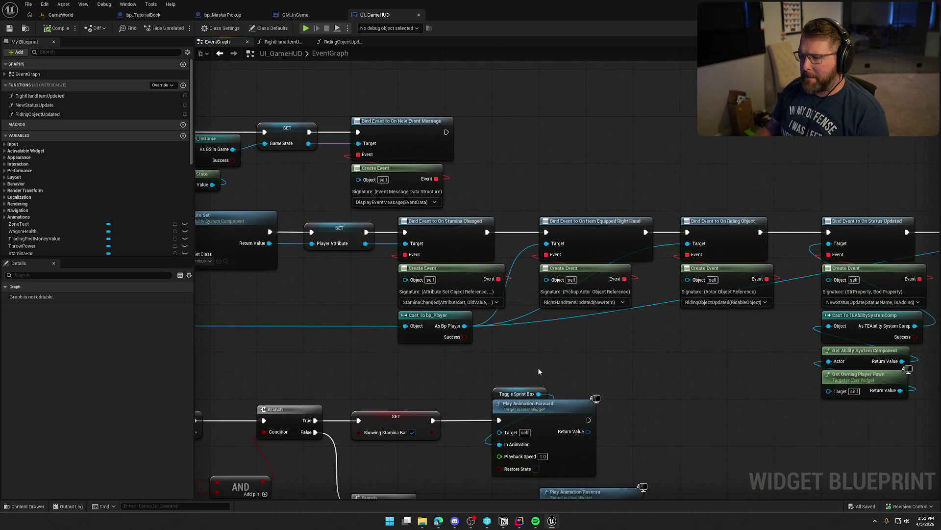
mouse_move(577, 353)
mouse_down()
mouse_move(677, 343)
mouse_move(826, 348)
mouse_up()
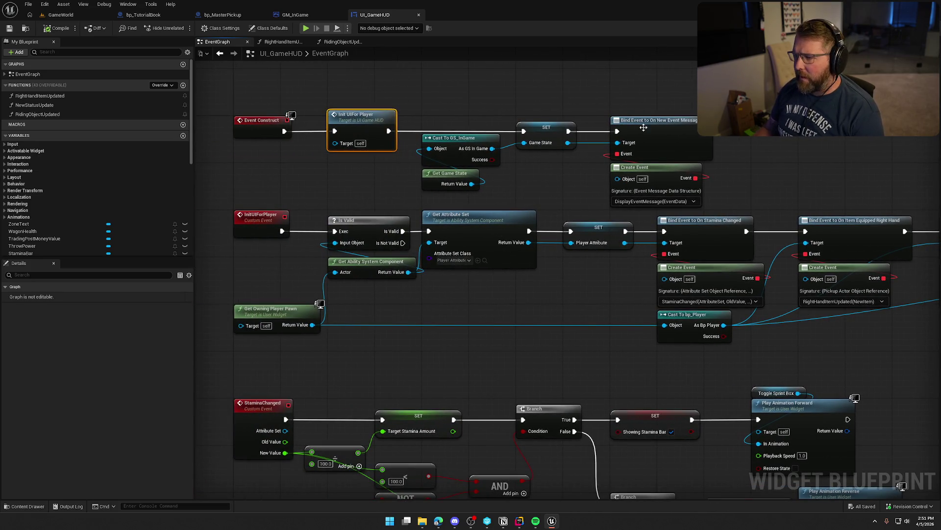
drag(531, 160, 149, 122)
drag(637, 255, 529, 255)
drag(809, 262, 646, 257)
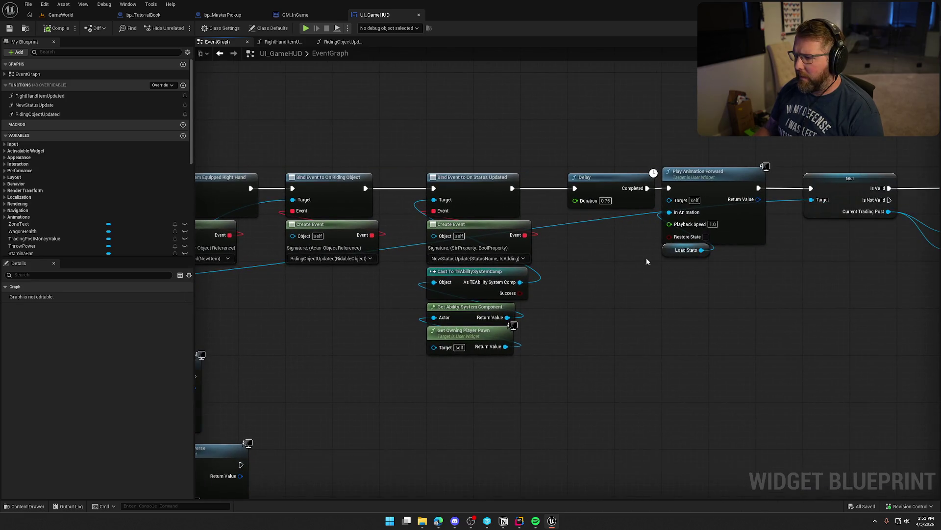
drag(599, 299, 467, 326)
mouse_move(611, 335)
mouse_down()
mouse_move(939, 342)
mouse_move(479, 309)
mouse_up()
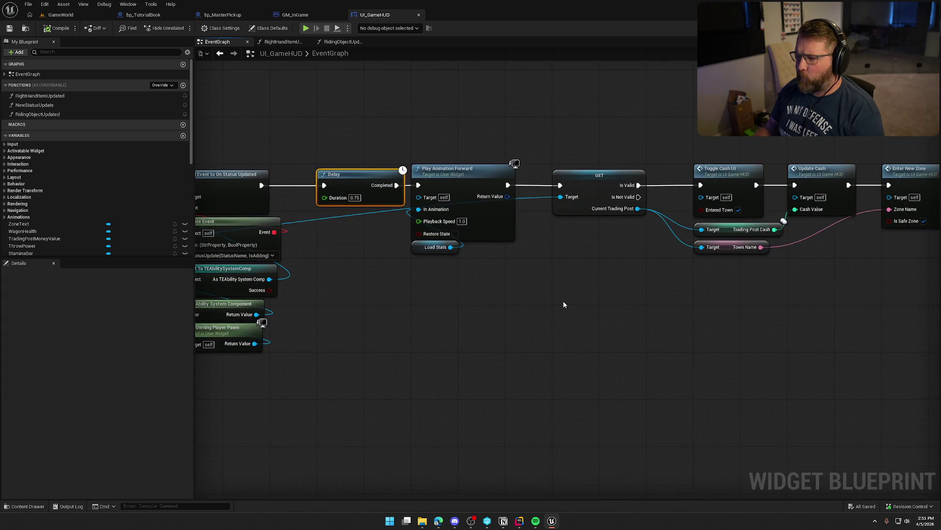
drag(652, 300, 486, 295)
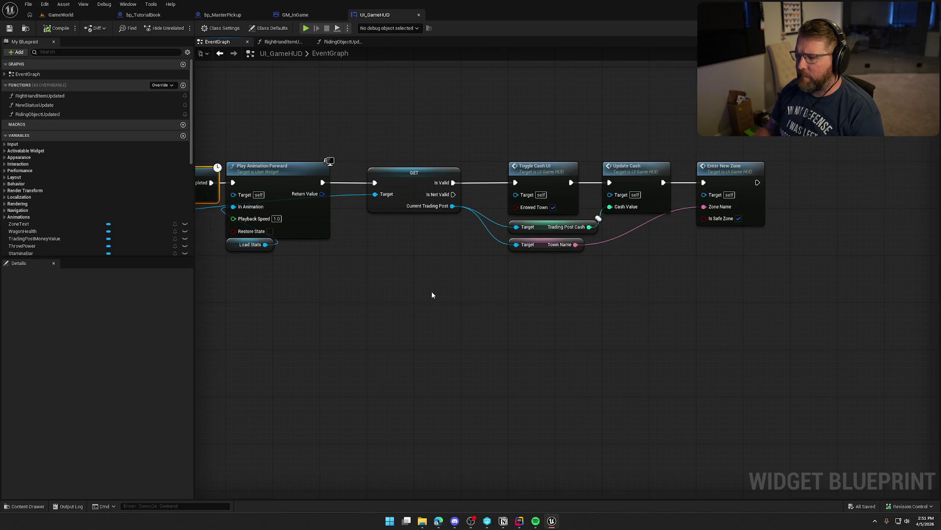
mouse_move(432, 295)
mouse_down()
mouse_move(441, 280)
mouse_move(665, 294)
mouse_up()
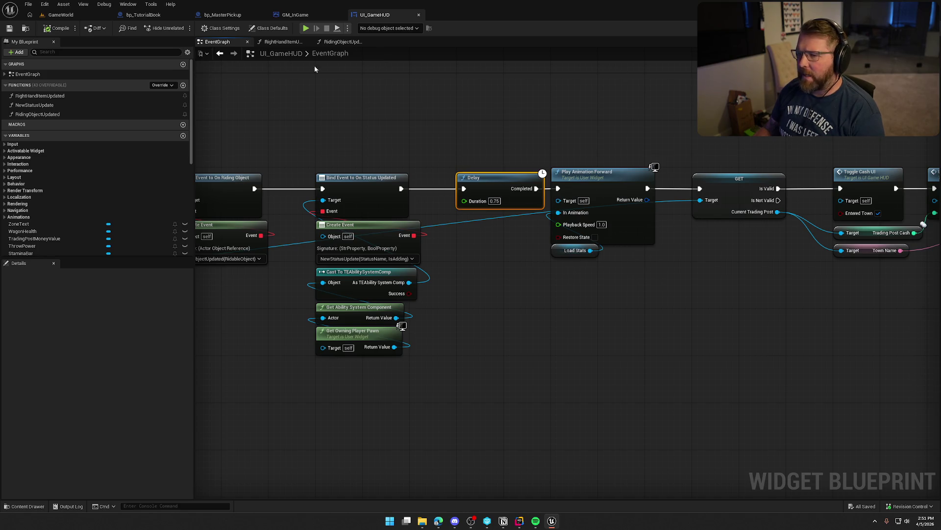
Step: Switch to the Designer layout and show the Animations panel via Window > Animations
click(912, 27)
click(128, 4)
click(147, 61)
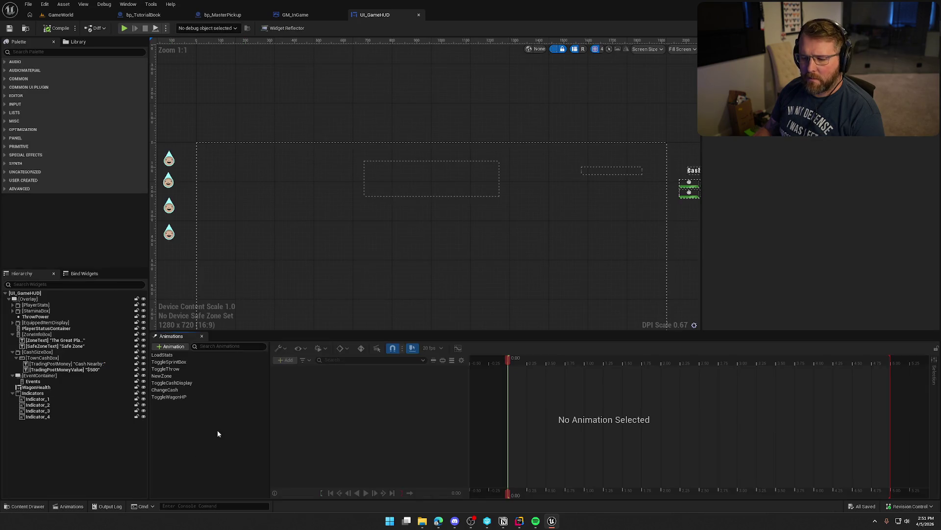
Step: Preview the LoadStats animation, close the Animations panel, and return to UI_GameHUD's graph
click(161, 354)
drag(493, 228, 502, 137)
scroll(502, 137, down, 2)
click(366, 492)
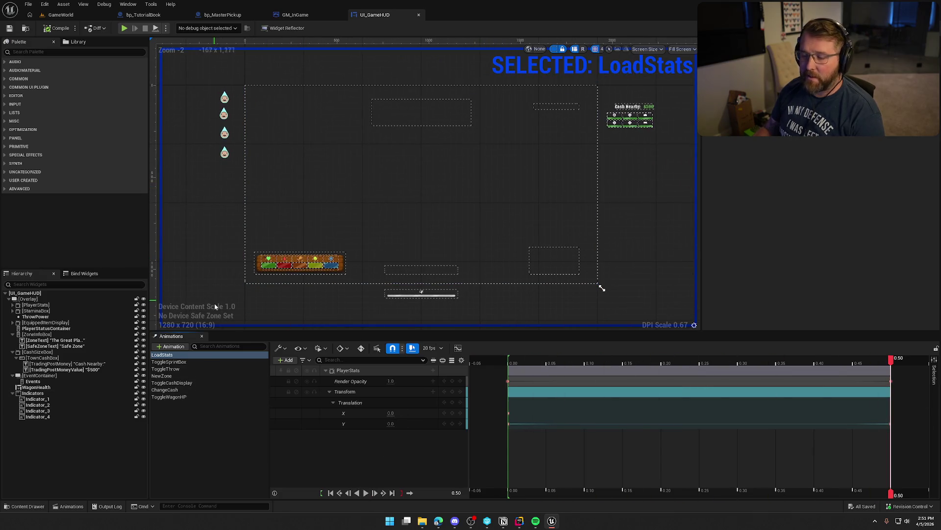
click(187, 432)
click(202, 337)
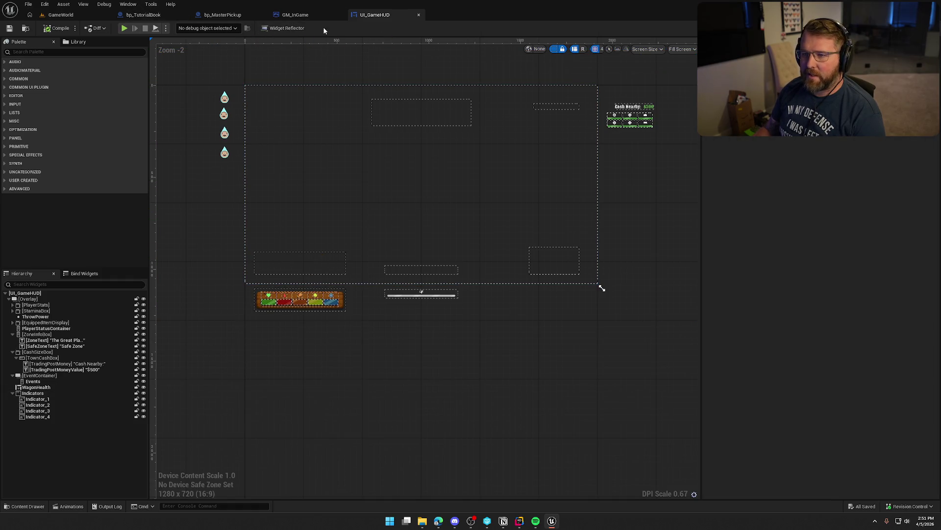
click(165, 16)
click(375, 15)
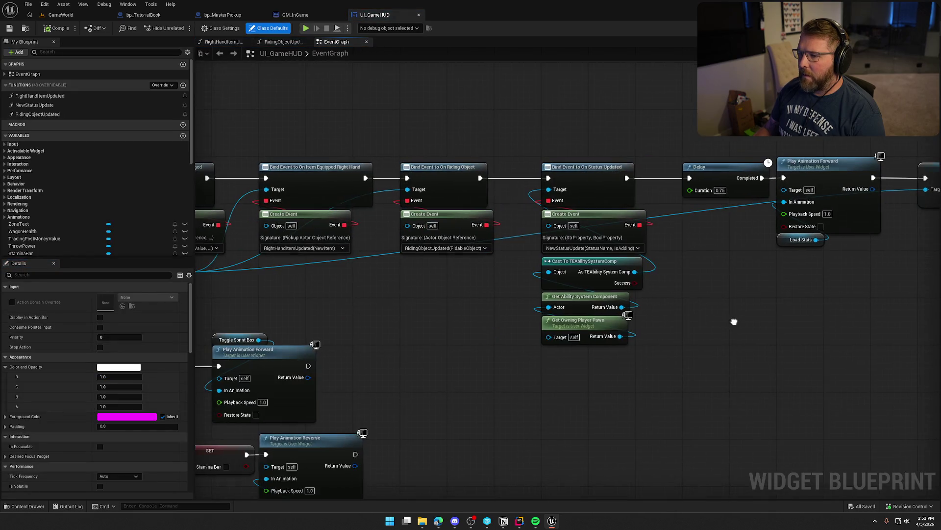
Step: Pan over the left-side item binding nodes, selecting and then clearing them
drag(734, 322, 940, 326)
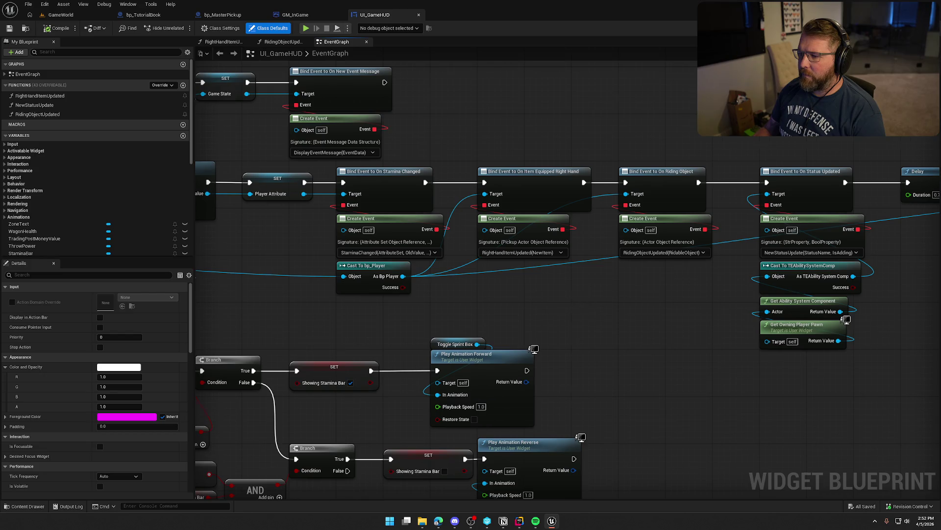
drag(581, 302, 610, 305)
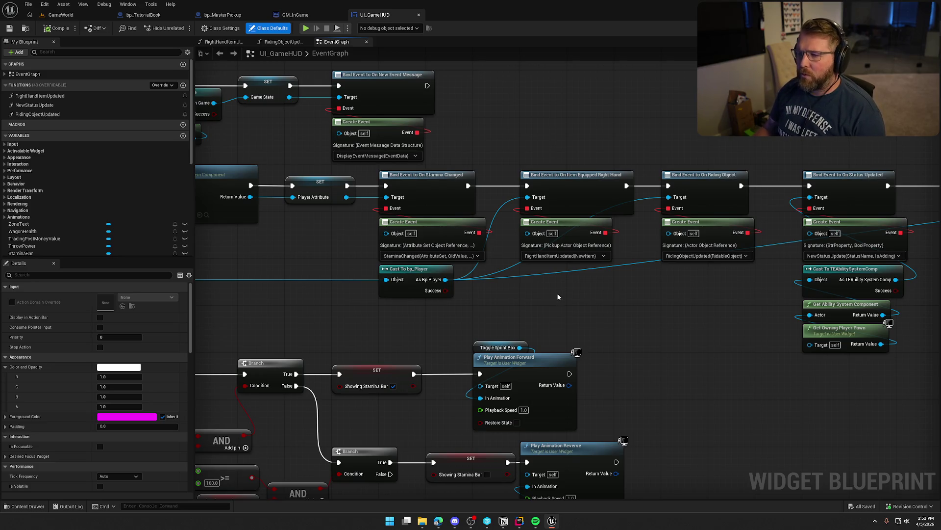
mouse_move(573, 178)
mouse_down()
mouse_move(608, 304)
mouse_move(543, 289)
mouse_up()
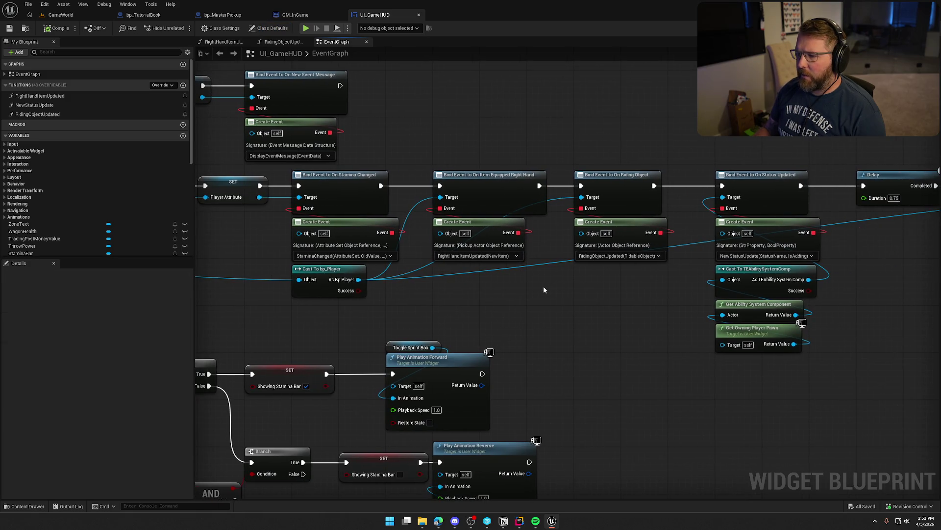
mouse_move(537, 299)
mouse_down()
mouse_move(444, 148)
mouse_move(0, 114)
mouse_up()
click(480, 133)
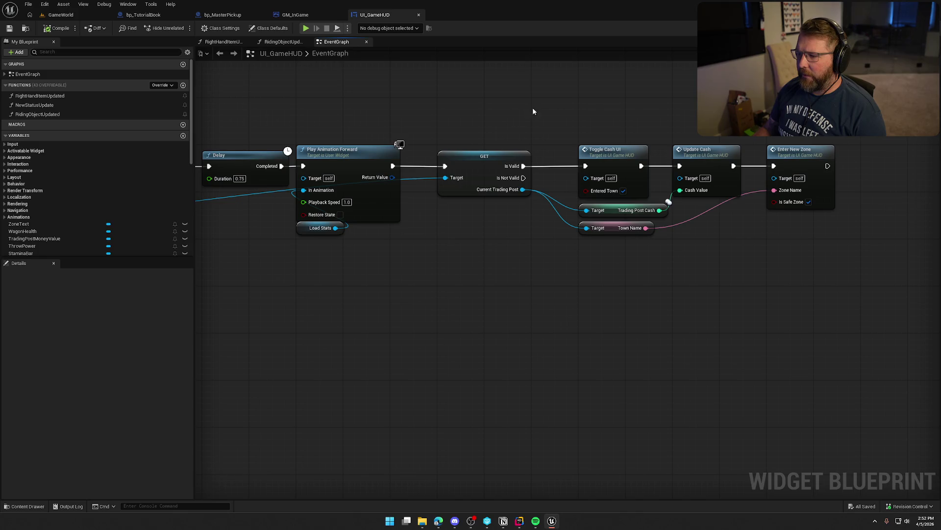
Step: Drag the trading-post and cash node group right, opening space after Play Animation Forward
drag(467, 115, 785, 269)
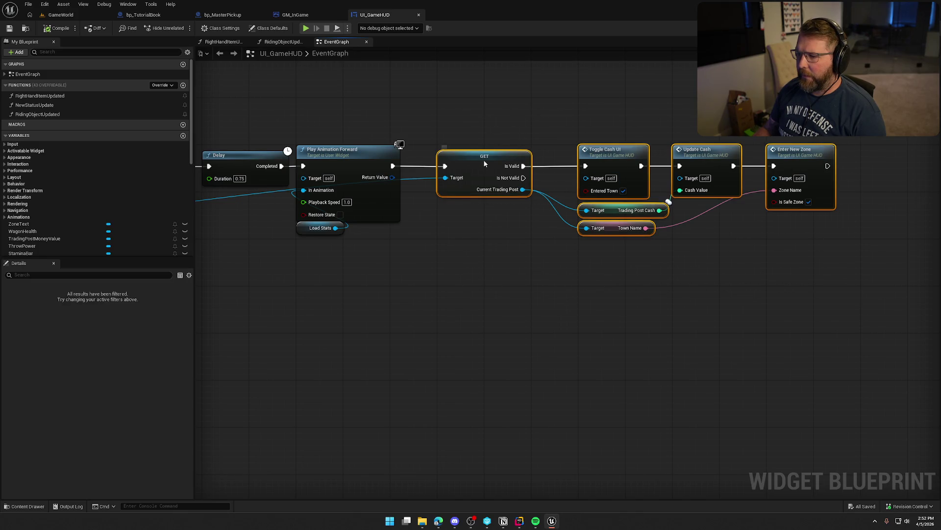
drag(484, 163, 584, 167)
click(476, 199)
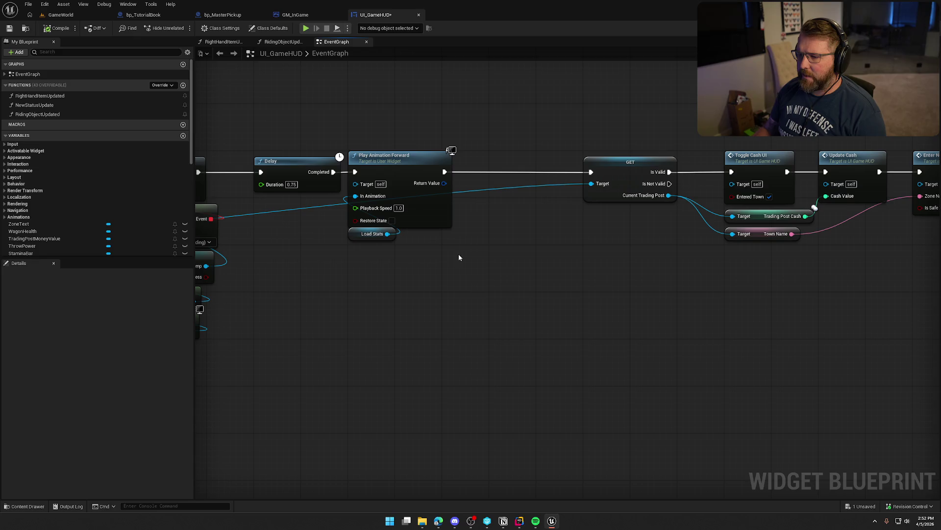
drag(449, 238, 392, 218)
mouse_move(450, 174)
mouse_down()
mouse_move(487, 202)
mouse_move(481, 194)
mouse_move(486, 213)
mouse_up()
Step: Add a Right Hand Item Updated call after Play Animation Forward
click(404, 142)
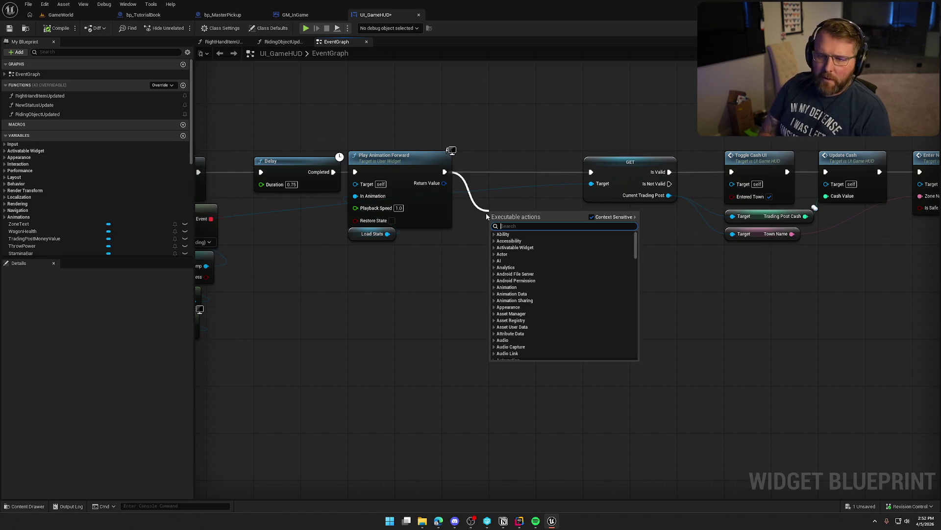
text(right hand)
key(Return)
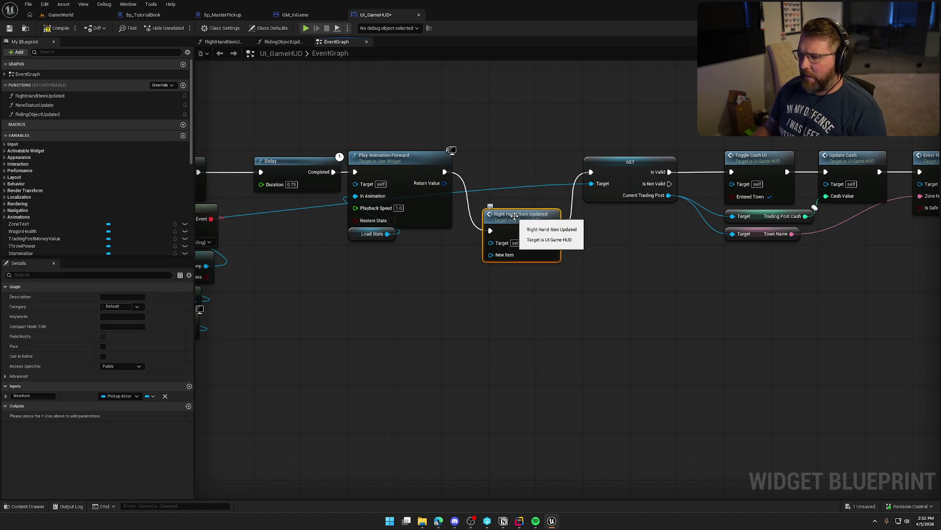
drag(514, 215, 519, 156)
click(525, 114)
drag(579, 198, 603, 258)
click(579, 213)
Step: Get the player's Right Hand Item from Cast To bp_Player and convert it to a validated get
mouse_move(386, 321)
mouse_down()
mouse_move(748, 297)
mouse_move(869, 301)
mouse_up()
drag(414, 273, 498, 275)
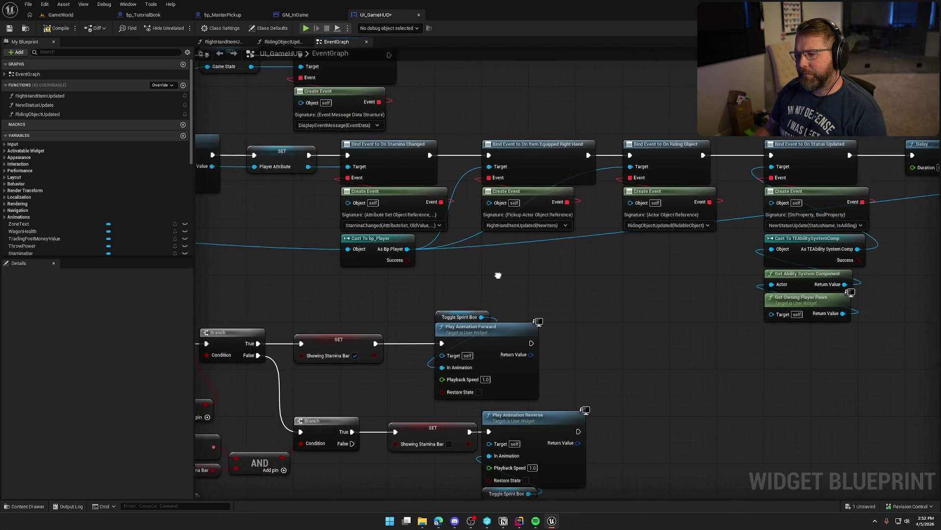
mouse_move(413, 248)
mouse_down()
mouse_move(853, 257)
mouse_move(551, 253)
mouse_up()
text(get right)
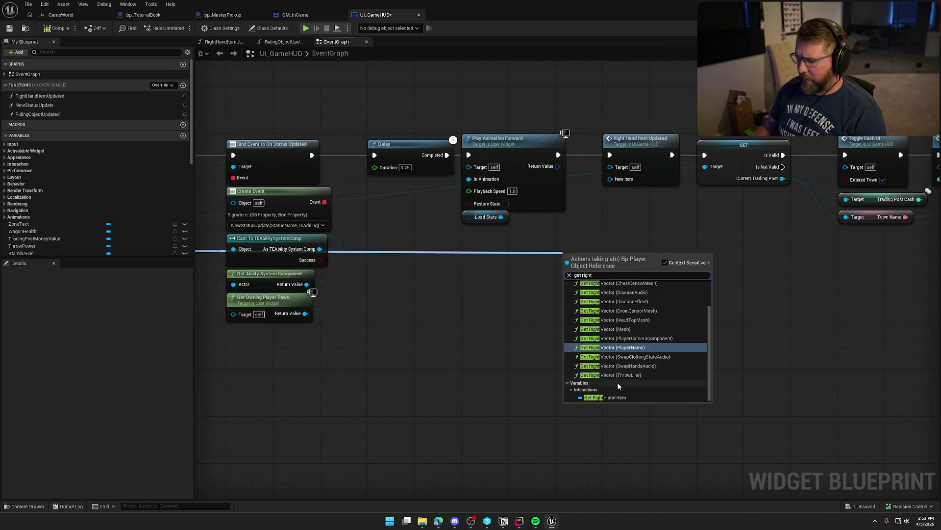
click(606, 397)
mouse_move(599, 259)
mouse_down()
mouse_move(497, 237)
mouse_move(652, 228)
mouse_move(569, 178)
mouse_move(558, 155)
mouse_up()
right_click(497, 237)
click(532, 428)
Step: Line up the validated get and Right Hand Item Updated in the execution row, shifting cash nodes right
mouse_move(631, 149)
mouse_down()
mouse_move(727, 242)
mouse_move(719, 232)
mouse_move(667, 243)
mouse_up()
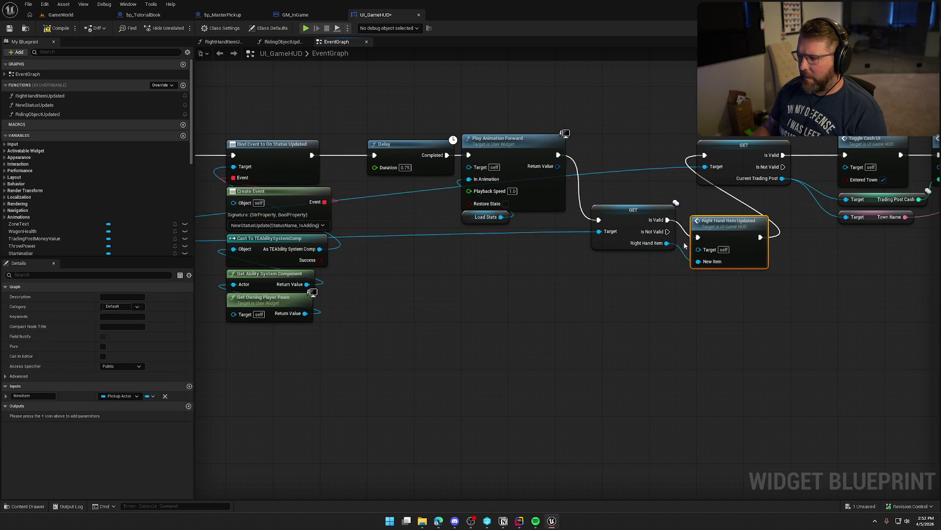
drag(417, 257, 427, 191)
drag(495, 163, 848, 243)
drag(533, 189, 674, 189)
mouse_move(527, 260)
mouse_down()
mouse_move(554, 205)
mouse_move(533, 178)
mouse_up()
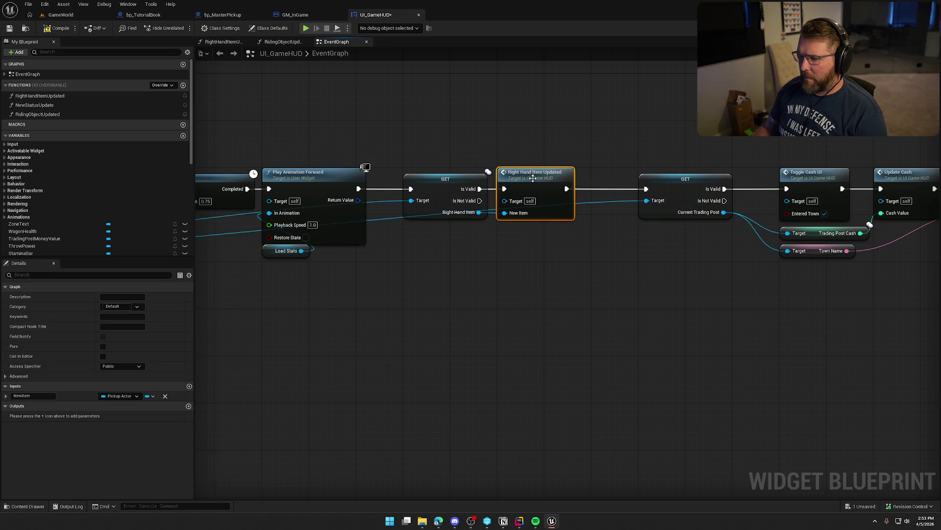
drag(637, 169, 883, 304)
mouse_move(442, 186)
mouse_down()
mouse_move(682, 200)
mouse_move(634, 202)
mouse_up()
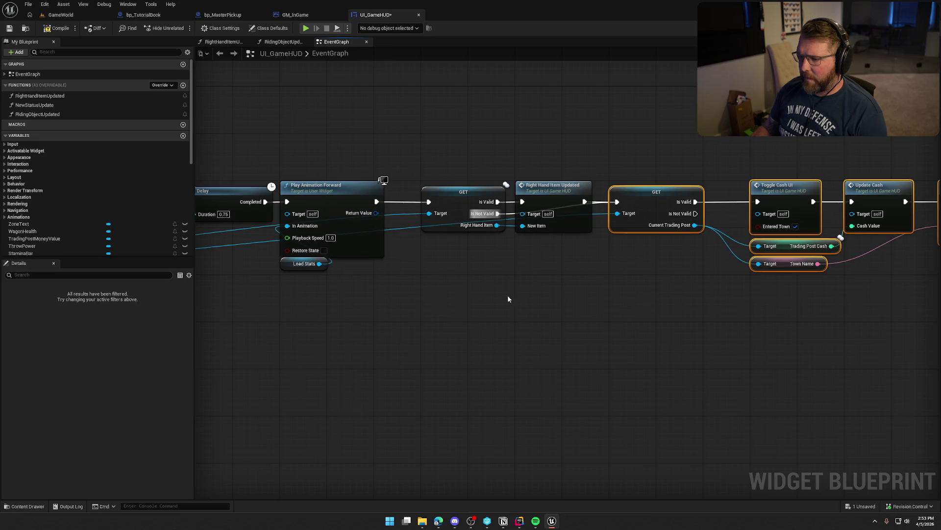
drag(508, 298, 542, 304)
click(61, 14)
Step: Play-test GameWorld, walking the character to the tutorial book and away, then stop with Esc
key(alt+p)
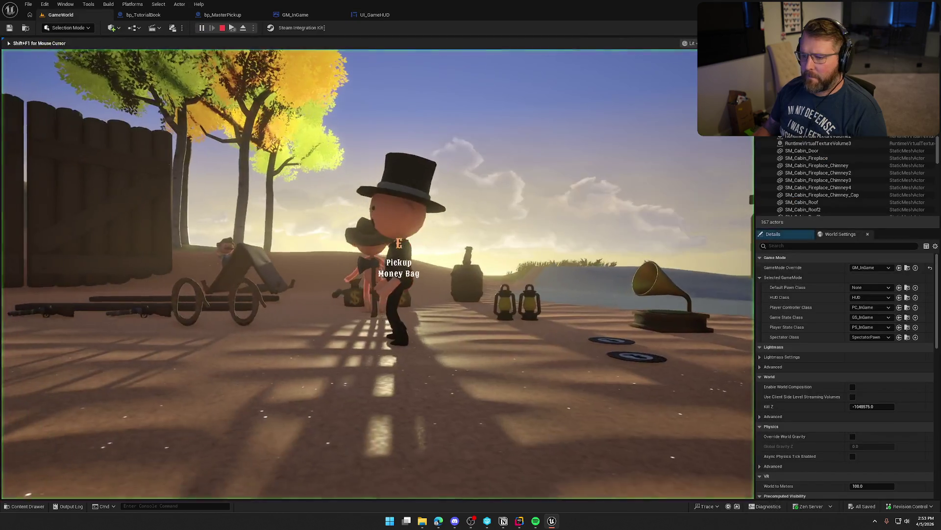
key(shift+w)
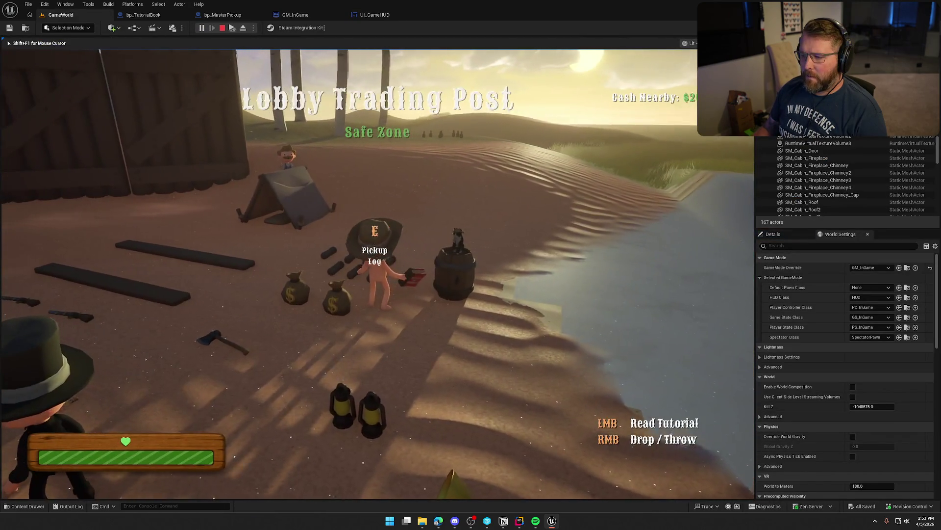
key(w)
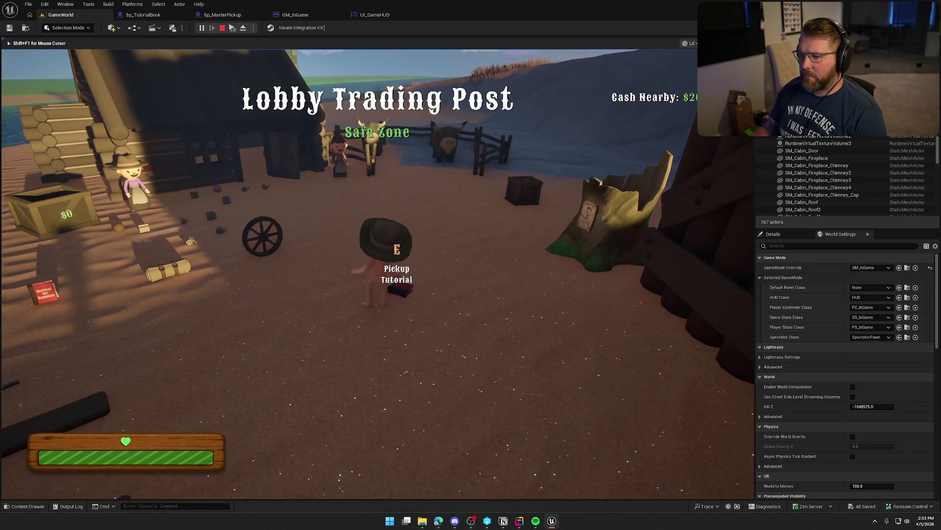
key(s)
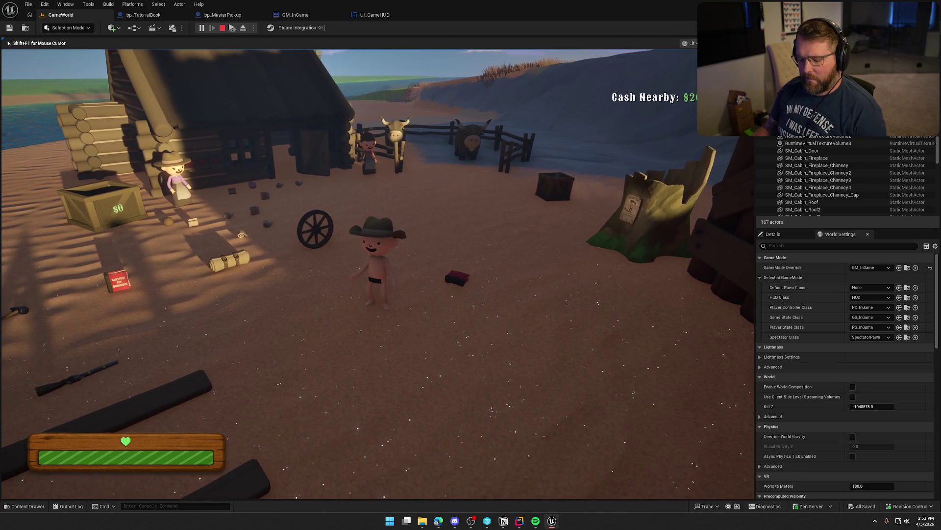
key(super)
key(super)
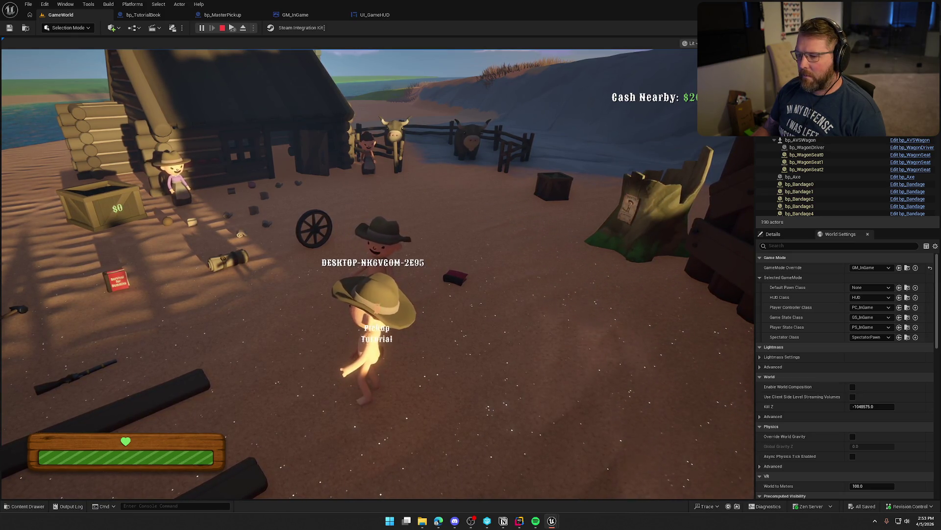
key(Escape)
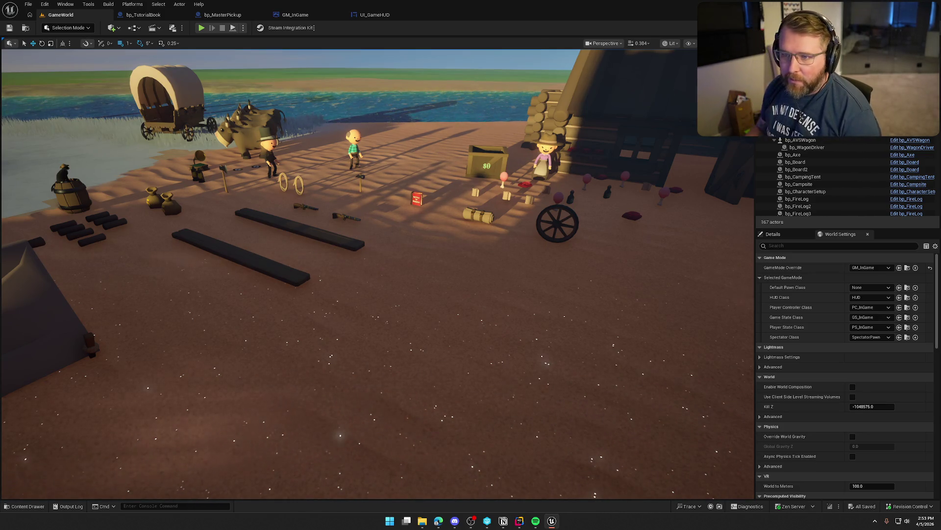
Step: Close the UI_GameHUD, GM_InGame and remaining extra asset editor tabs
click(419, 15)
click(341, 15)
click(262, 15)
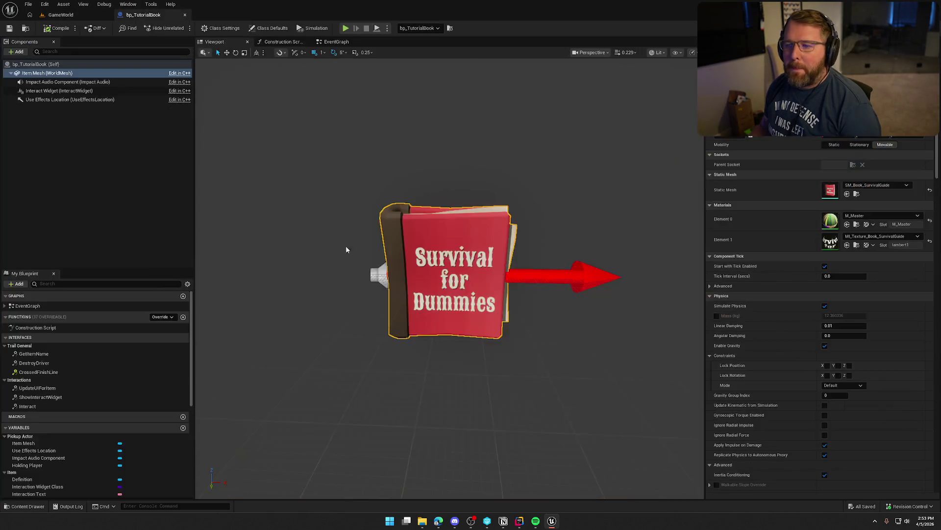
Step: Review bp_TutorialBook's Event UseItem graph, then switch over to Rider
click(336, 42)
scroll(297, 145, up, 2)
drag(319, 169, 321, 125)
click(387, 237)
drag(387, 238, 402, 237)
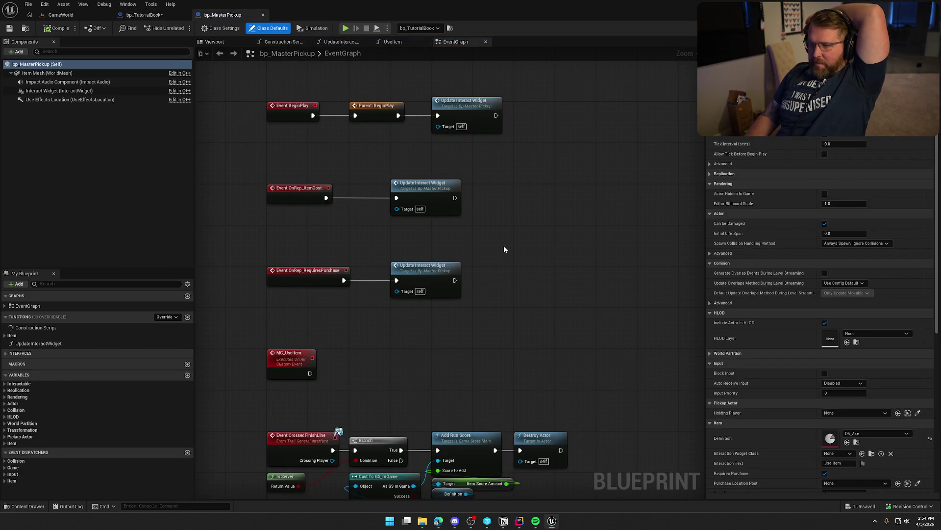
drag(529, 264, 530, 107)
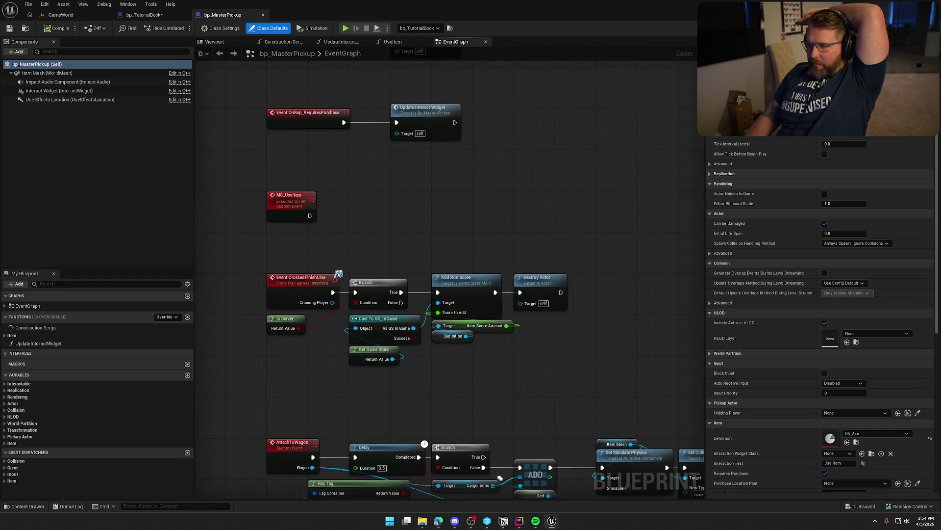
key(alt+Tab)
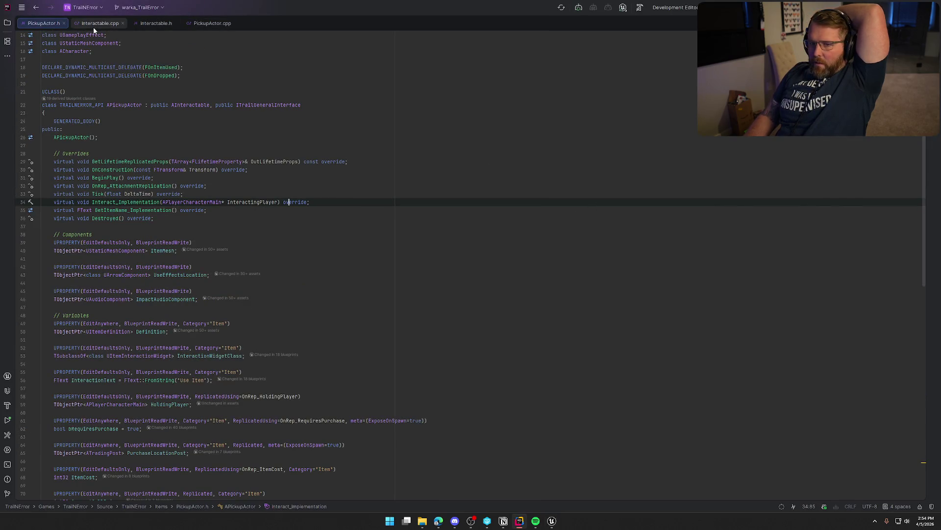
Step: Close the Interactable files and read PickupActor.cpp beside PickupActor.h in split view
click(123, 23)
click(117, 23)
click(106, 25)
mouse_move(106, 24)
mouse_down()
mouse_move(441, 196)
mouse_move(794, 236)
mouse_up()
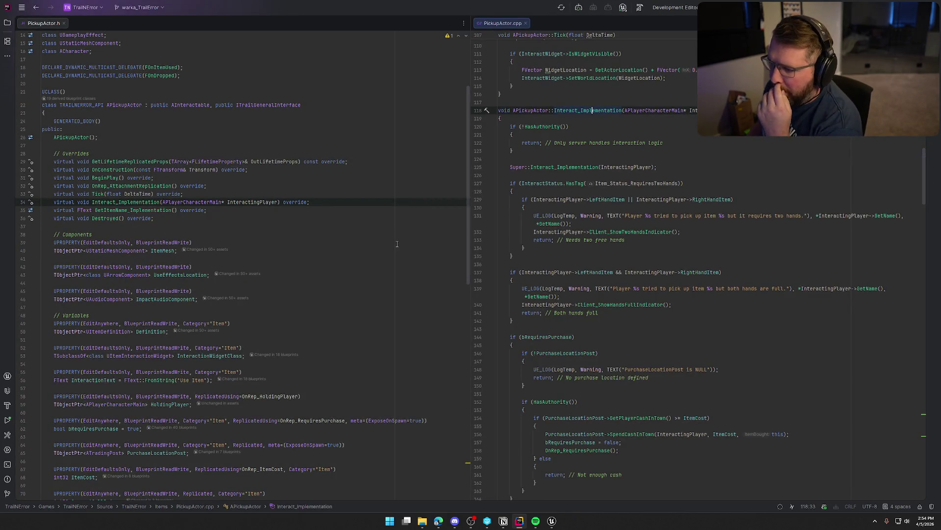
click(608, 152)
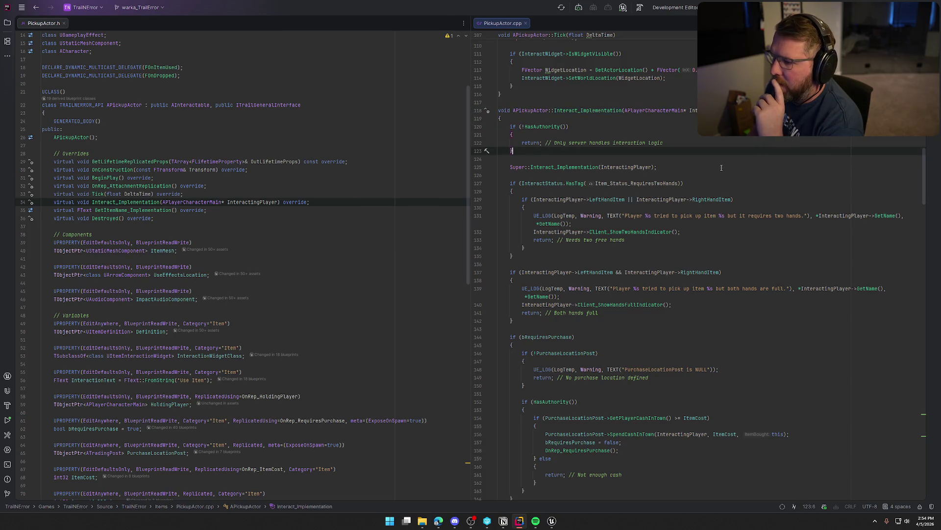
scroll(721, 168, down, 3)
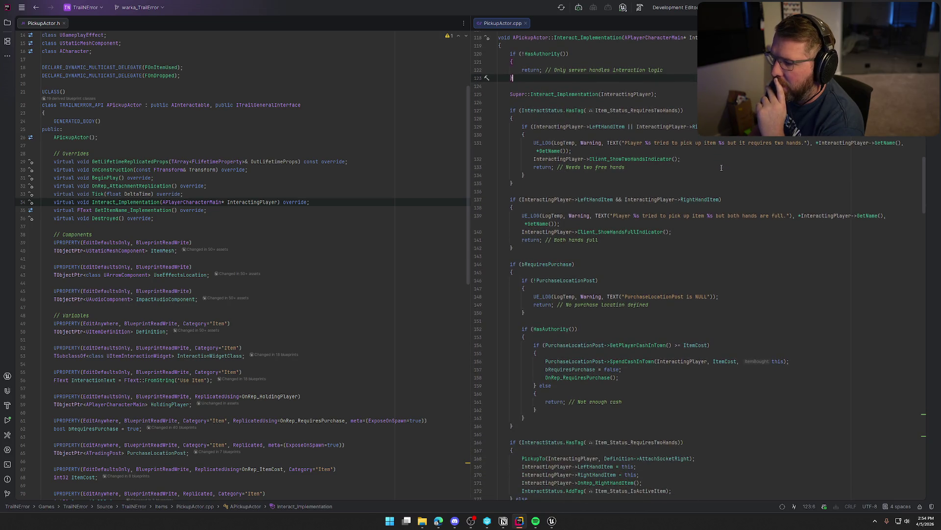
scroll(721, 168, down, 2)
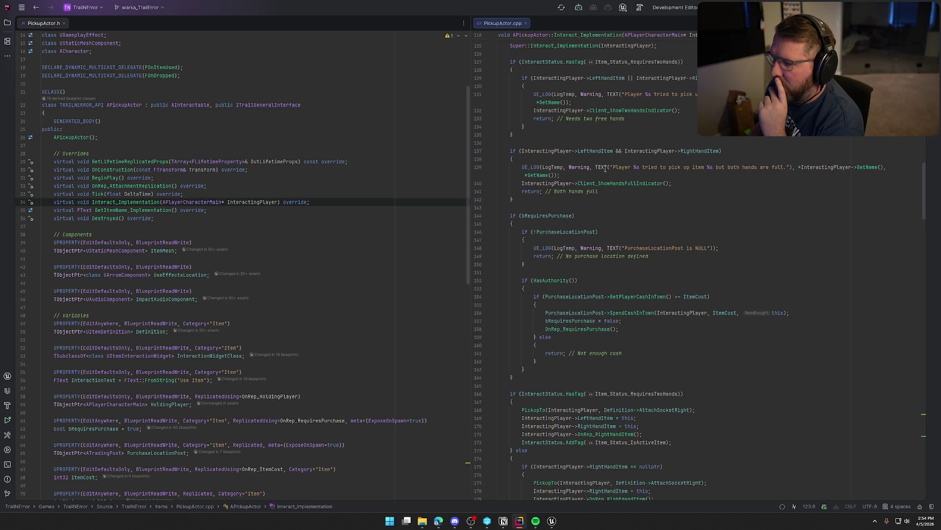
scroll(732, 250, down, 2)
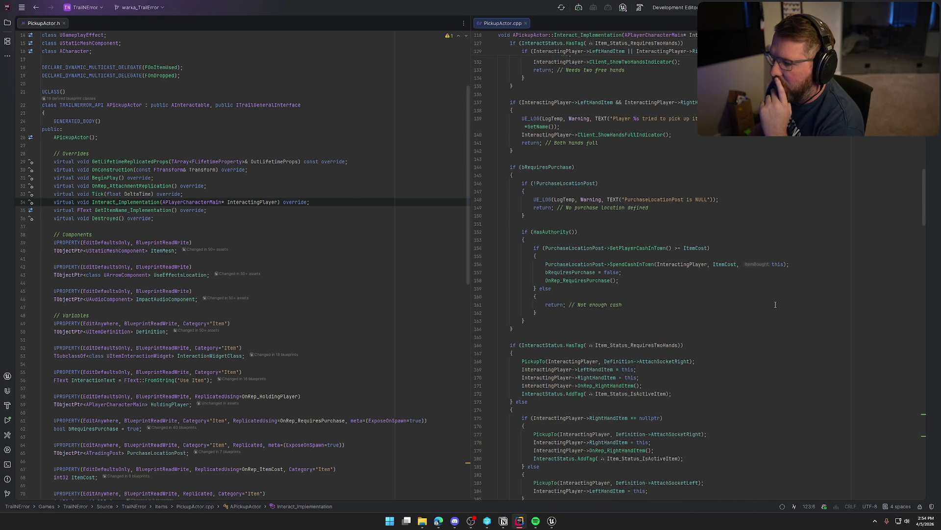
scroll(774, 302, down, 7)
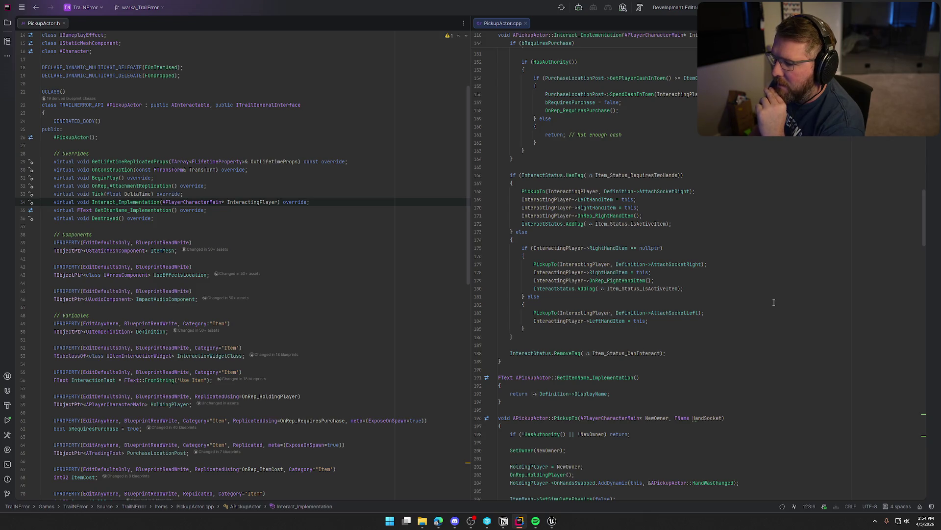
scroll(774, 302, down, 8)
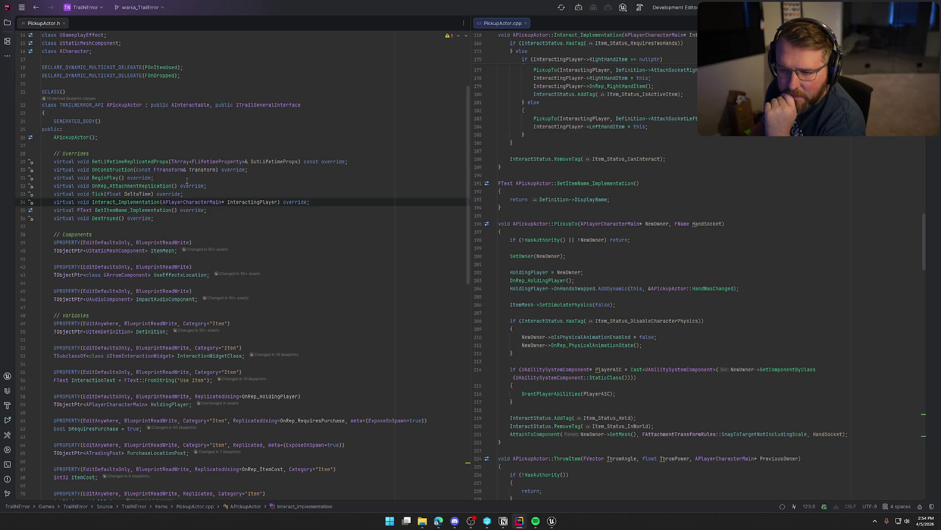
Step: Jump to the AInteractable base class declaration, then close Interactable.h
click(201, 105)
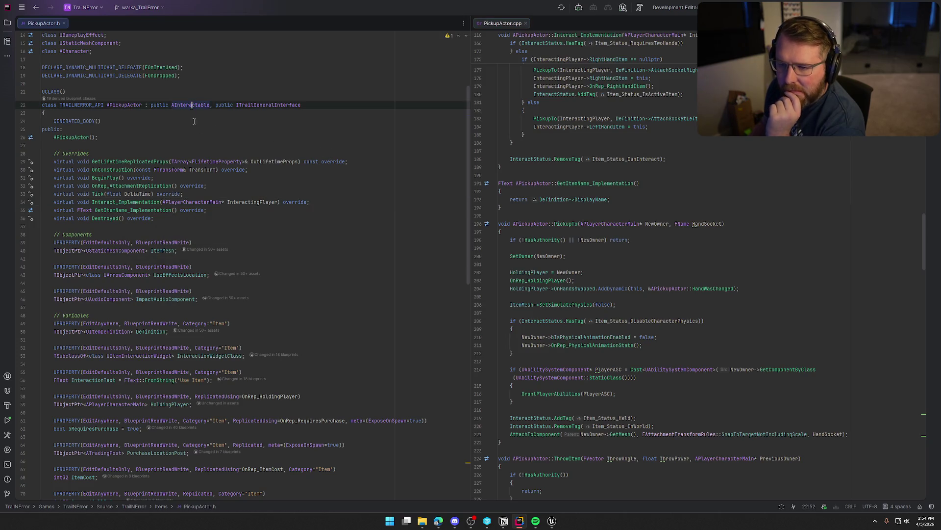
key(ctrl+b)
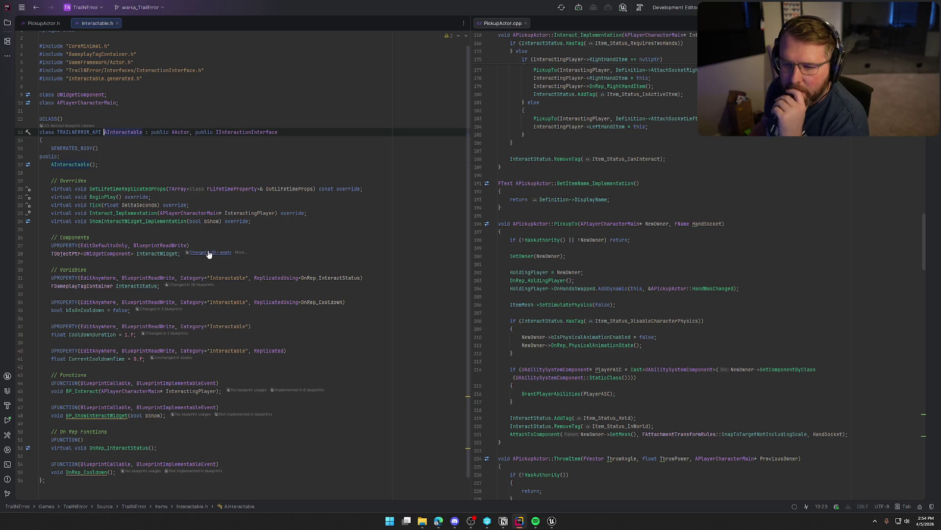
scroll(235, 323, down, 1)
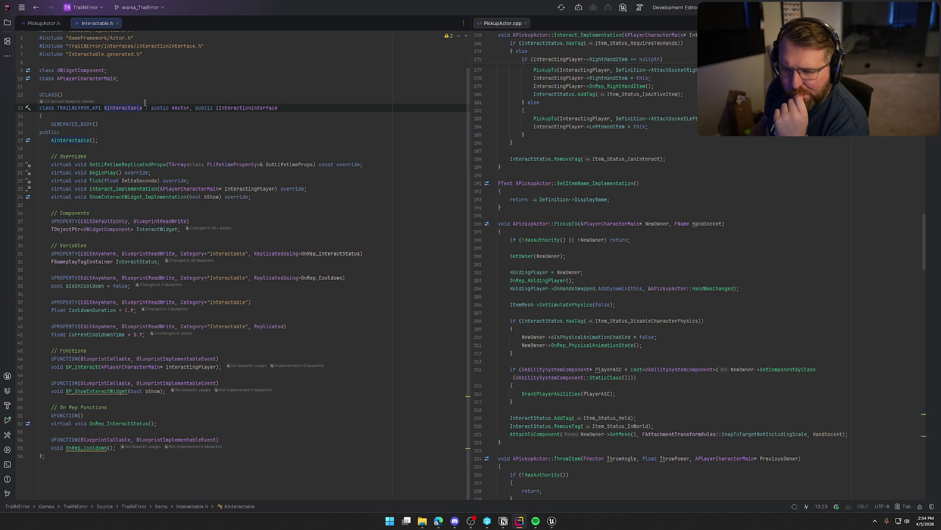
middle_click(98, 25)
Step: Trace where UseItem is called in UseItemAbility.cpp, then return to Unreal
scroll(308, 335, down, 10)
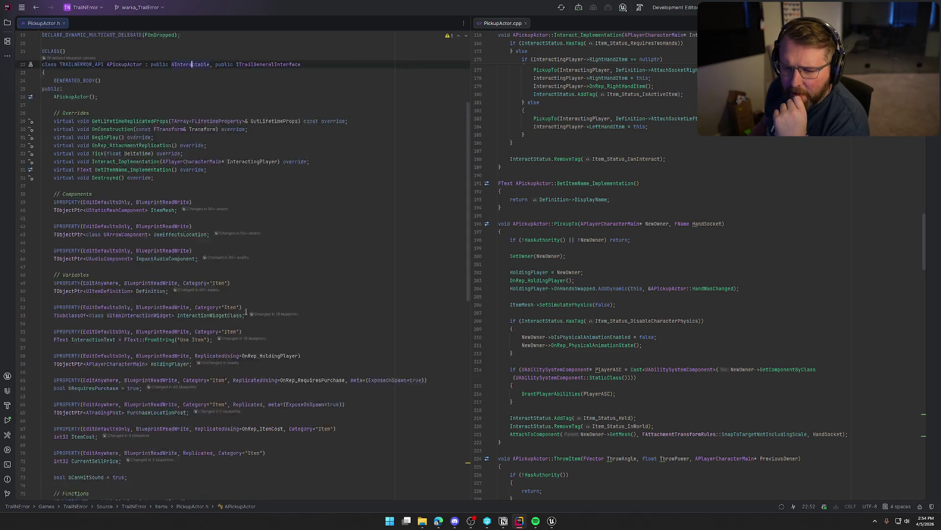
click(69, 259)
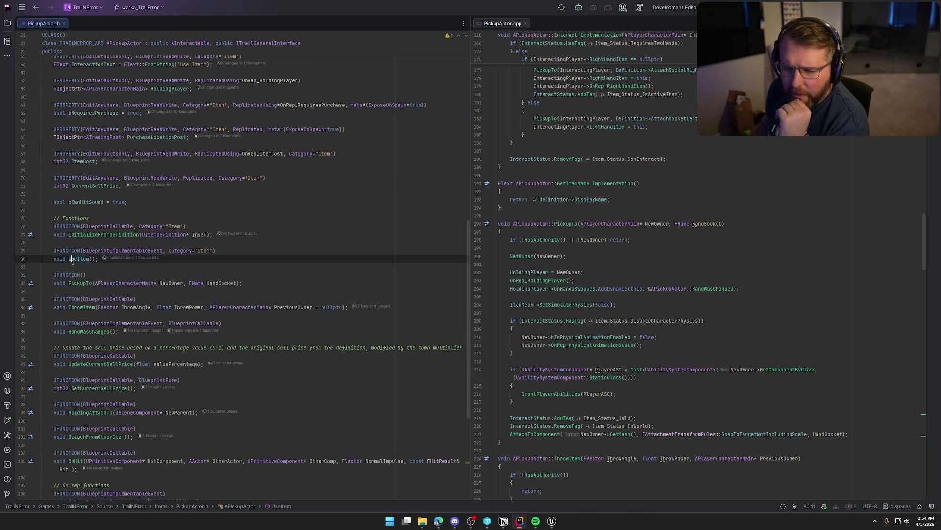
key(ctrl+b)
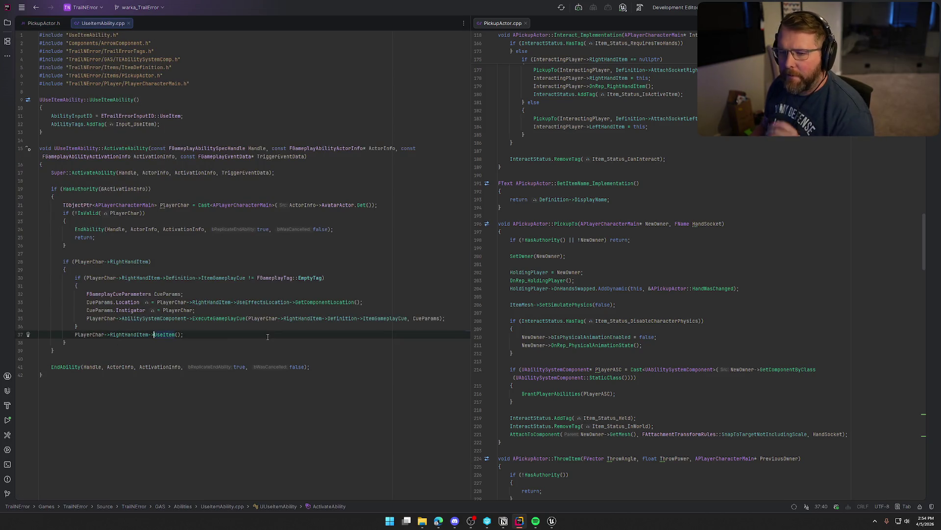
click(203, 334)
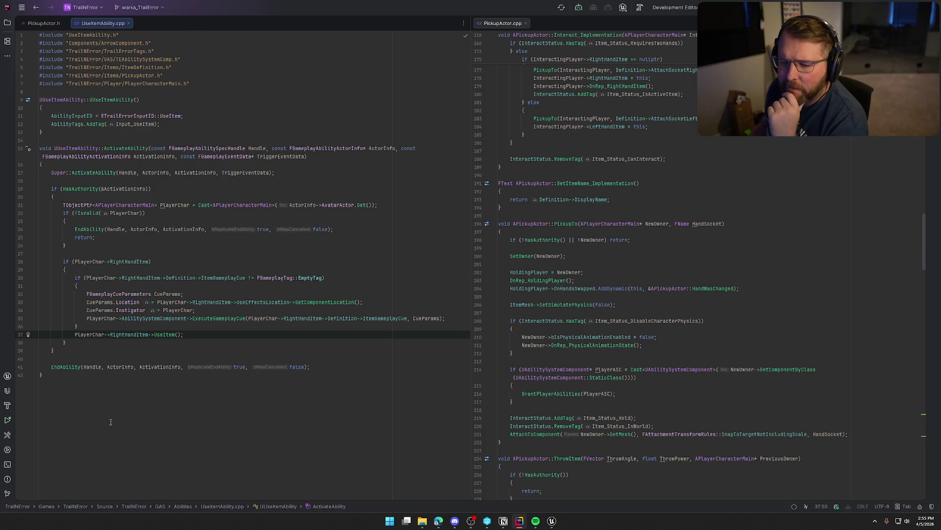
middle_click(98, 24)
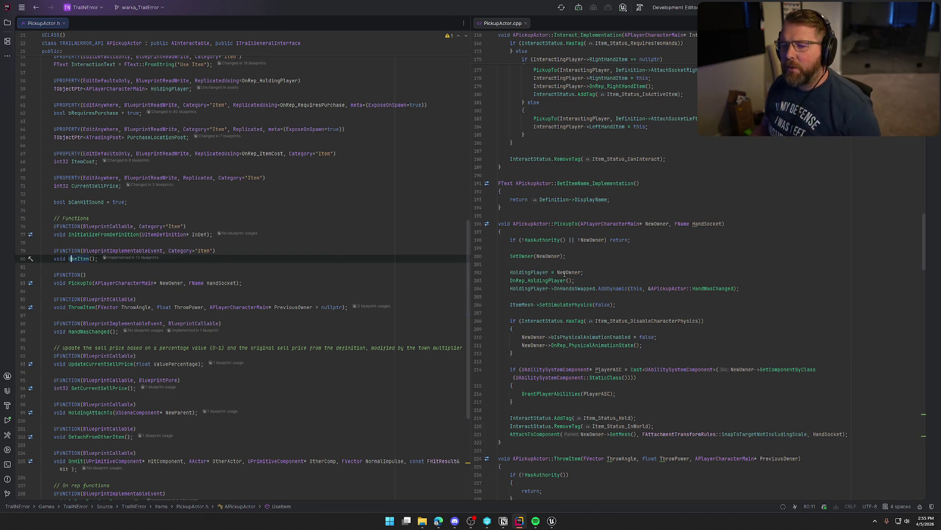
click(552, 521)
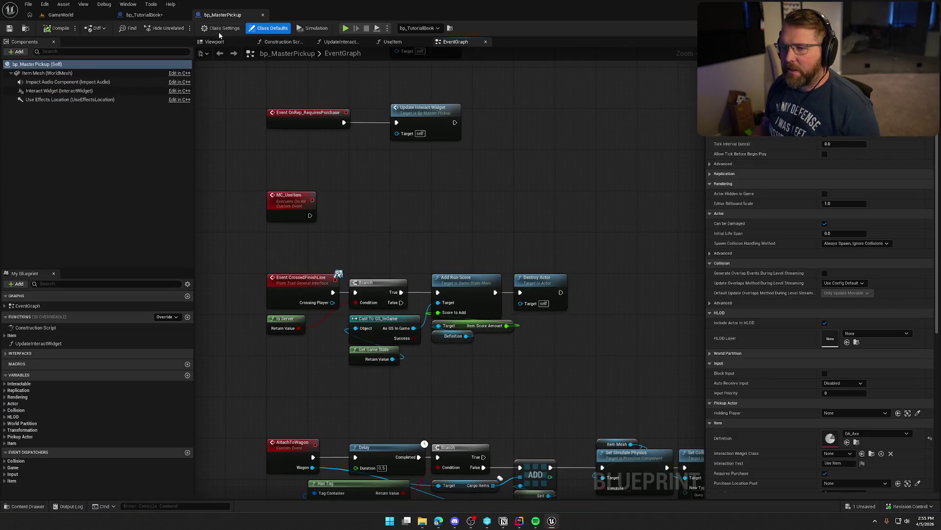
Step: Switch to the bp_TutorialBook blueprint editor tab to view its Event UseItem graph
click(144, 15)
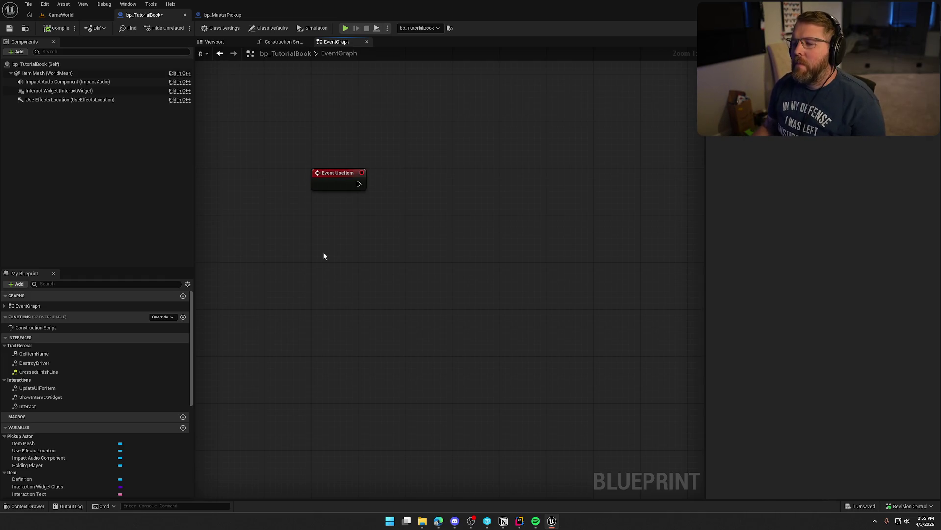
Step: Add a custom event named Client_UseTutorial that runs on the owning client
right_click(313, 262)
text(cust)
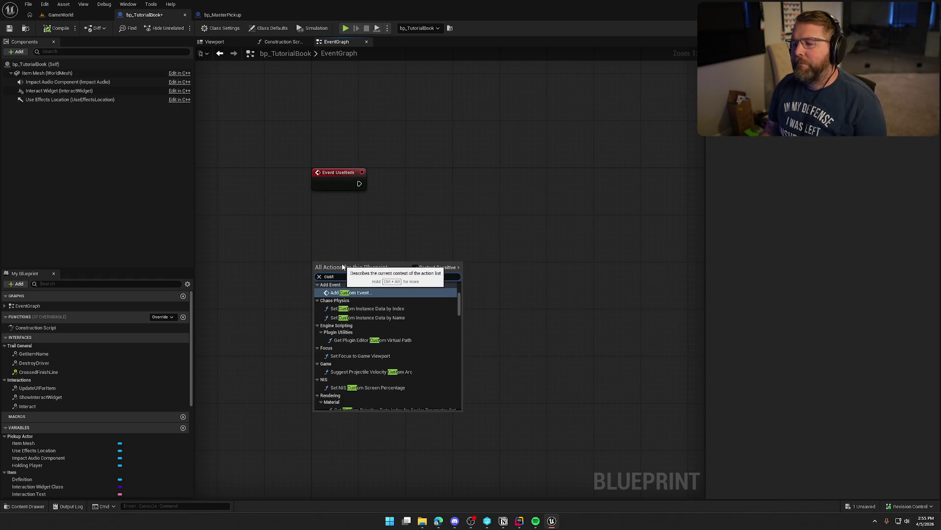
key(Return)
text(Client)
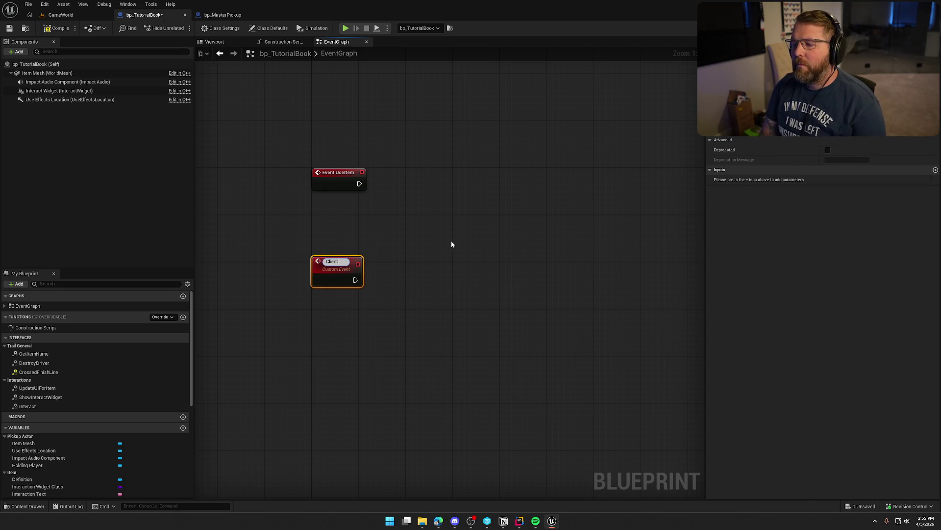
text(_Use)
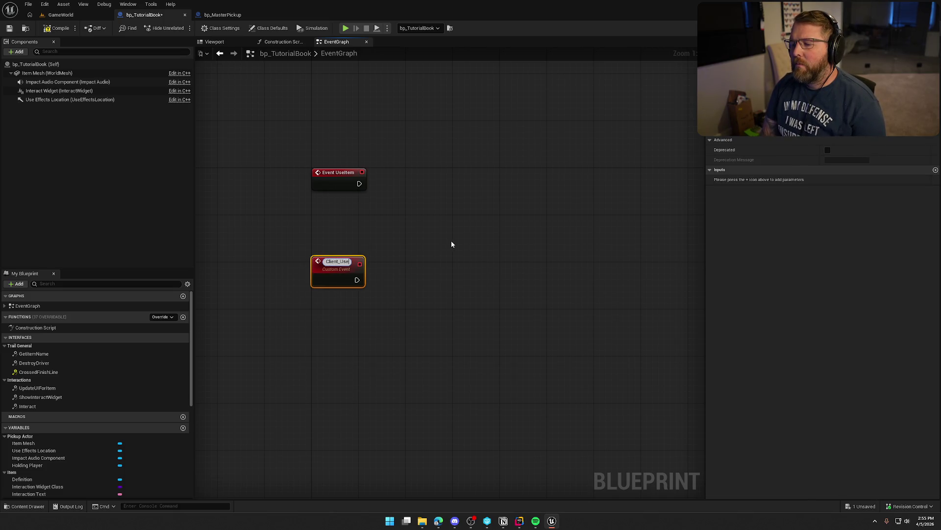
text(Tutorial)
key(Return)
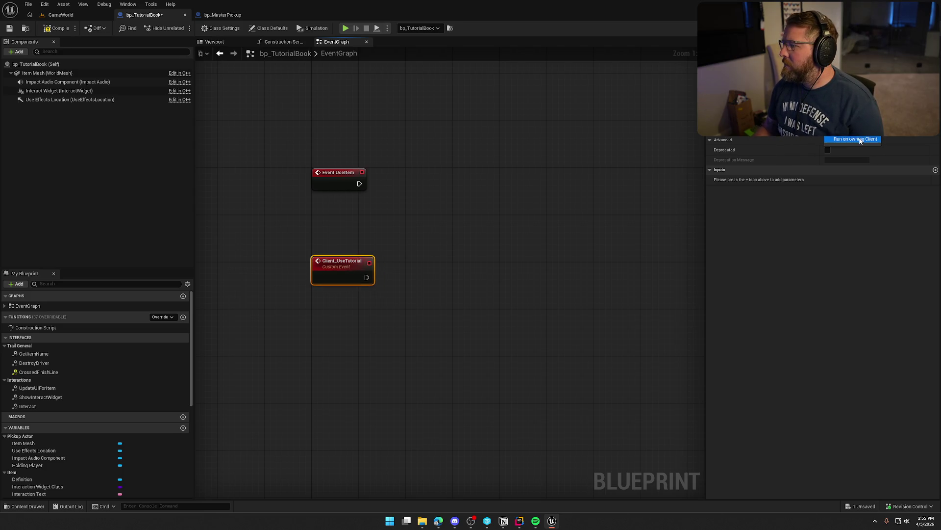
click(856, 139)
Step: Wire a Print String showing 'Open the tutorial' to Client_UseTutorial
drag(352, 280, 447, 290)
text(print)
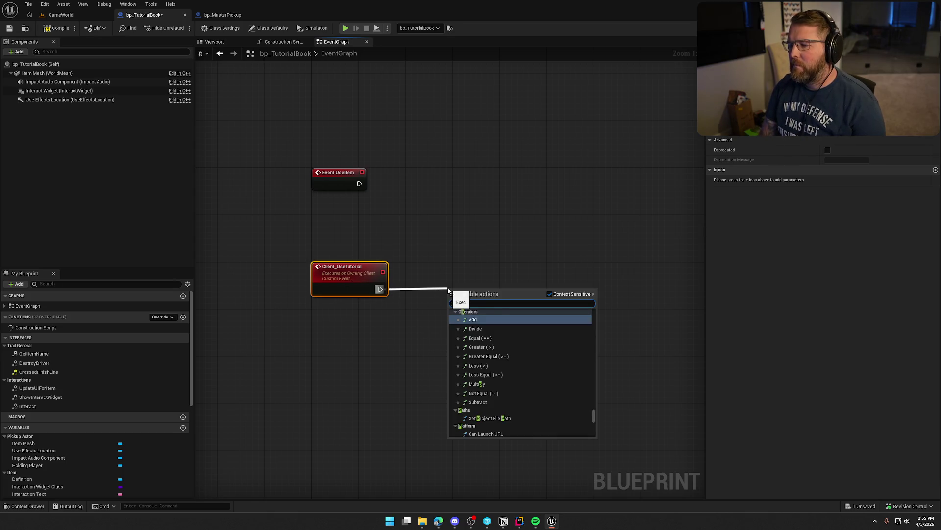
click(493, 321)
drag(477, 300, 435, 284)
text(Open the tutori)
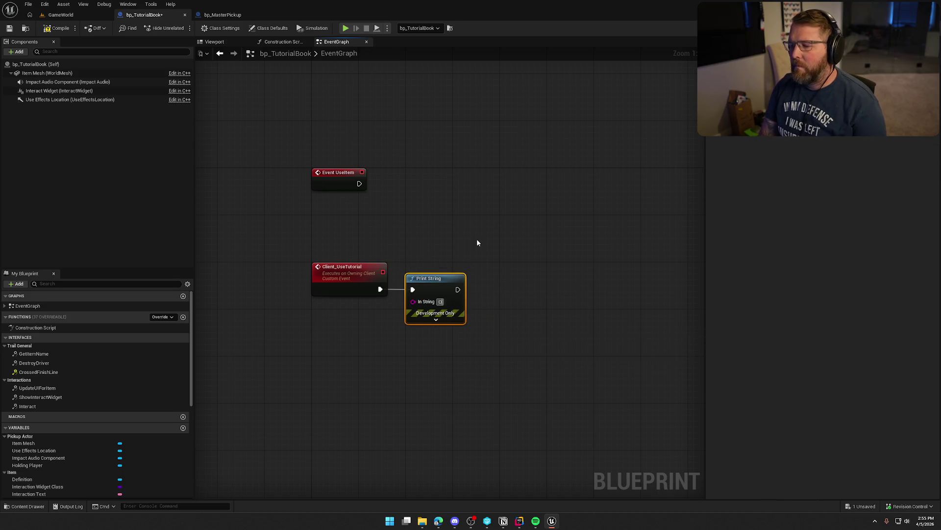
text(al)
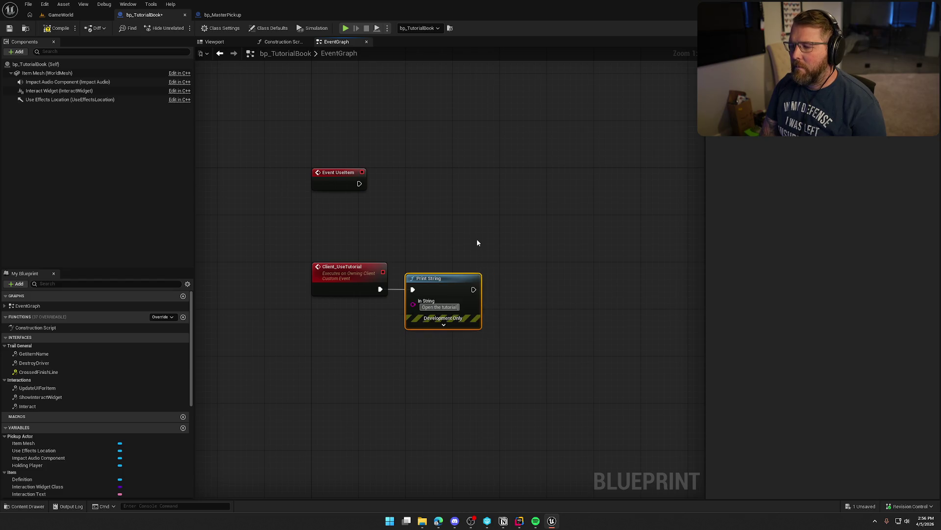
key(Return)
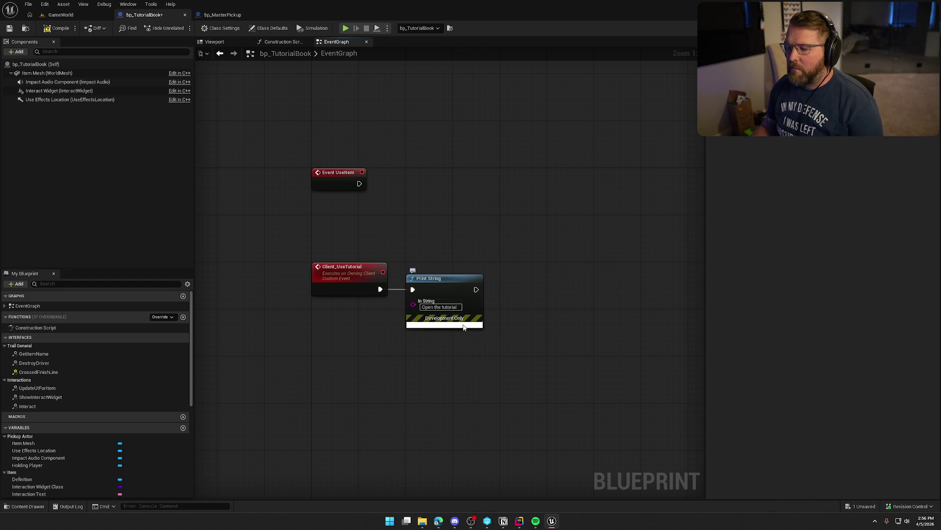
click(445, 324)
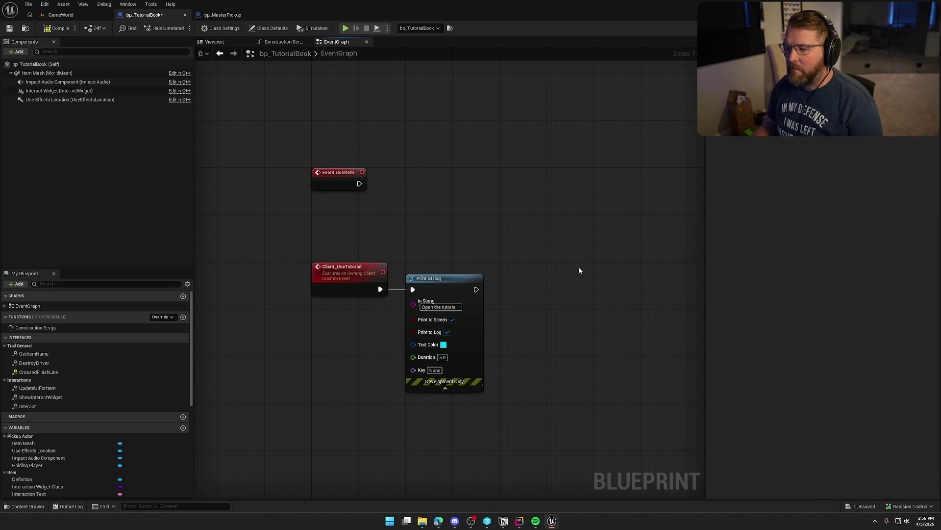
Step: Have Event UseItem call Client Use Tutorial, then compile, save and start a play test
mouse_move(405, 185)
mouse_down()
mouse_move(452, 186)
mouse_move(453, 173)
mouse_up()
text(client)
key(Return)
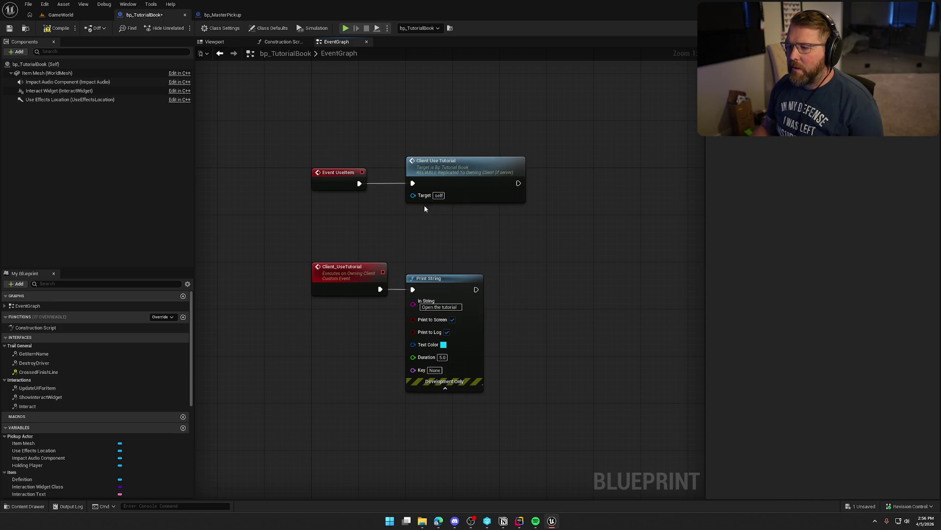
click(58, 28)
click(61, 15)
click(202, 28)
Step: Walk to the tutorial book, pick it up and read it
key(w)
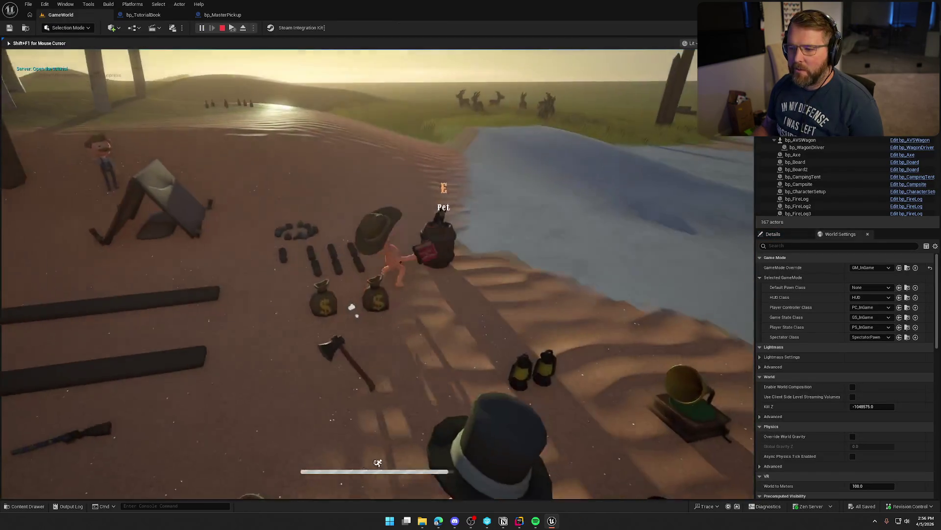
key(e)
key(w)
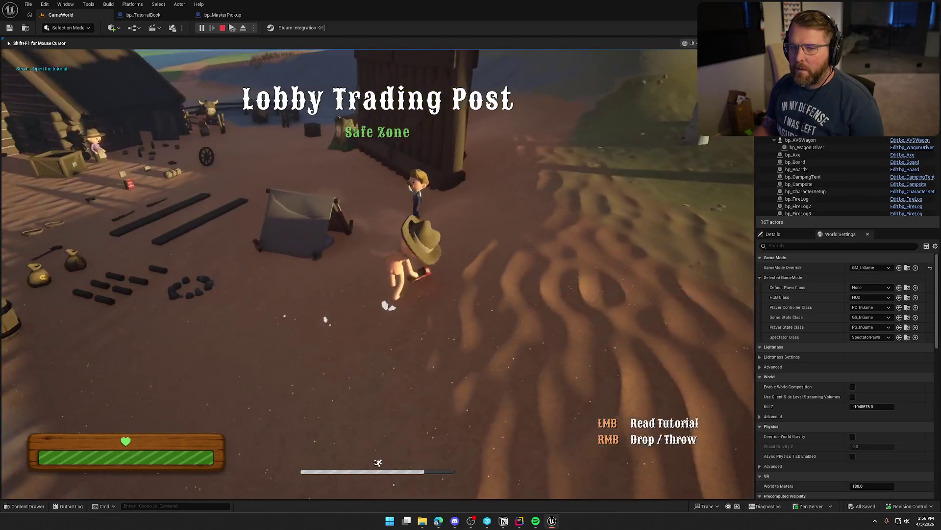
key(w)
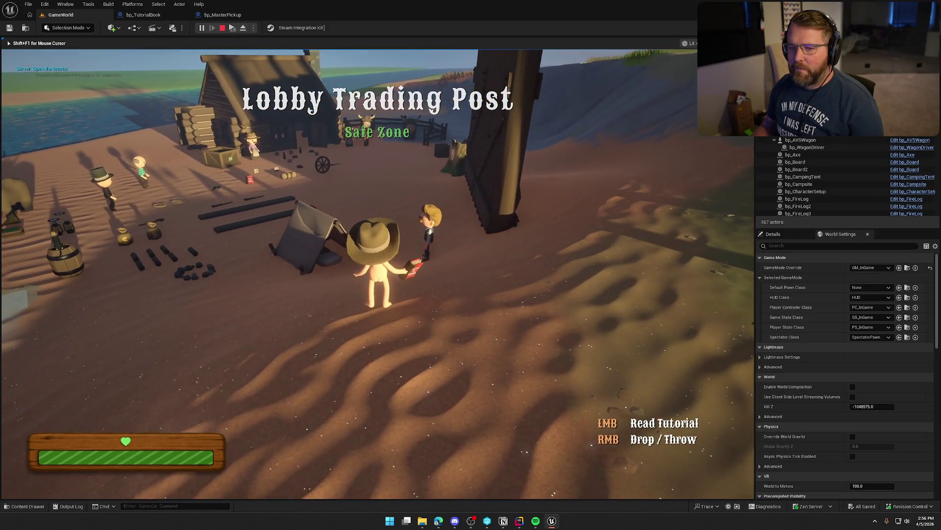
click(377, 273)
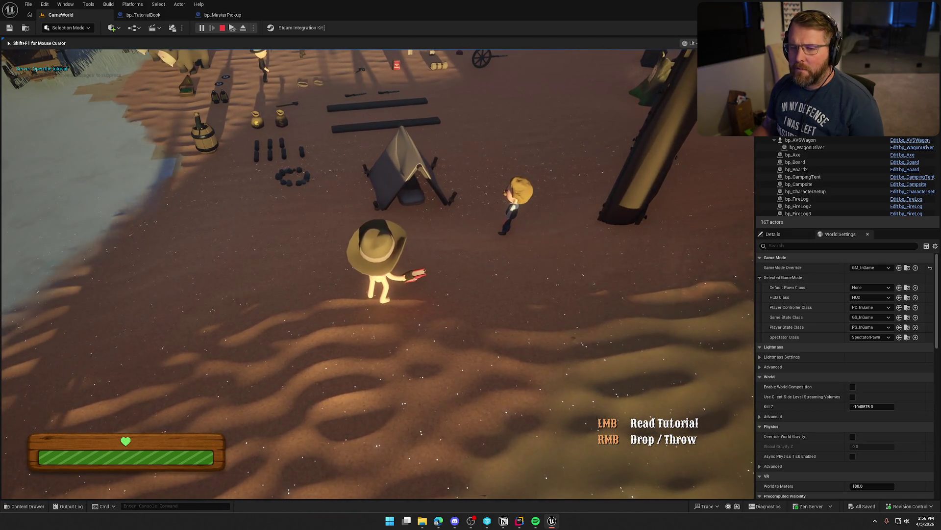
Step: Check for the 'Open the tutorial' debug message, then stop the play session with Esc
key(super)
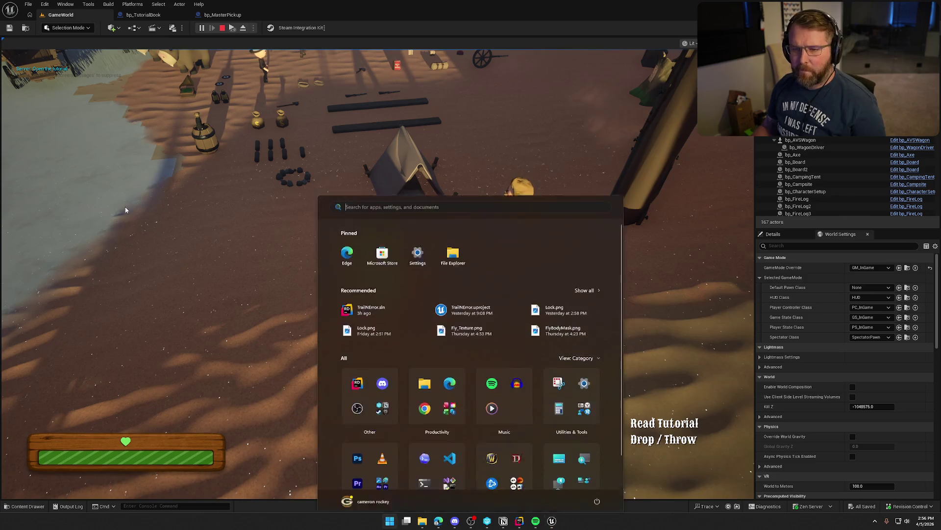
key(super)
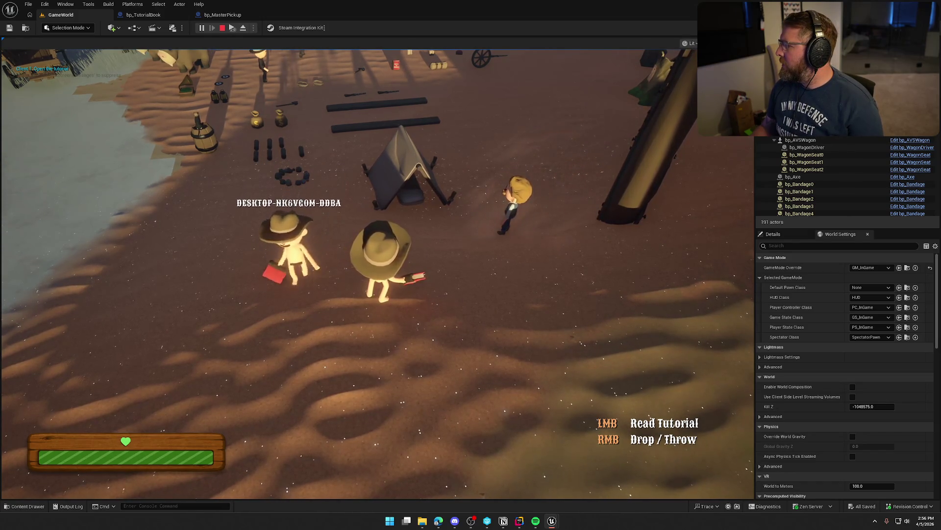
key(super)
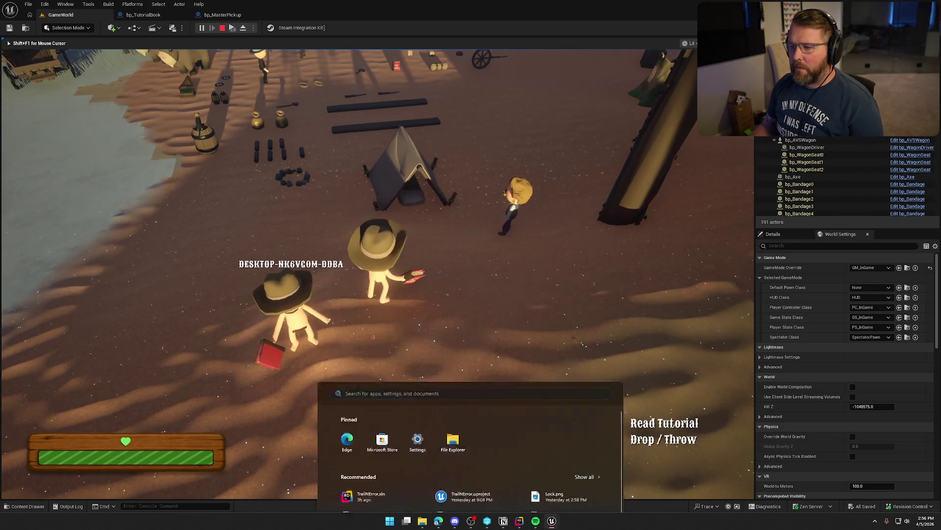
key(super)
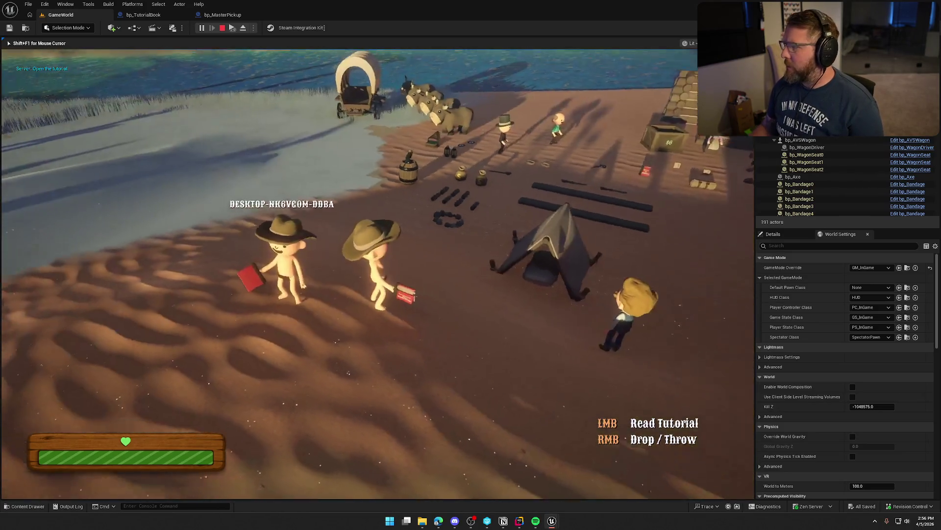
key(super)
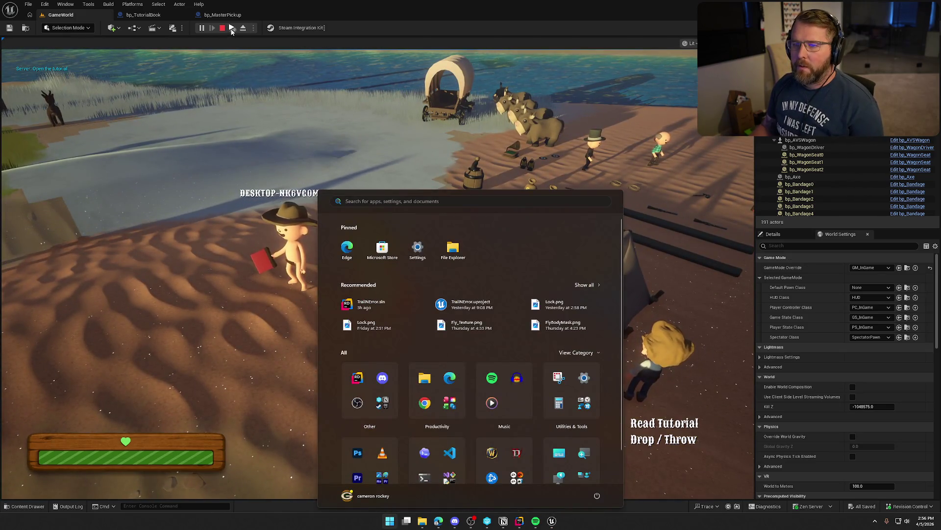
key(super)
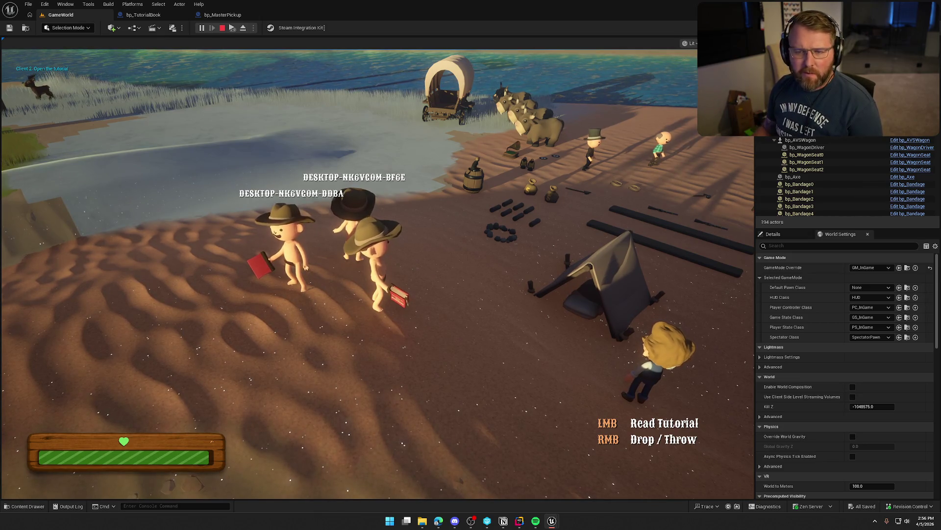
key(Escape)
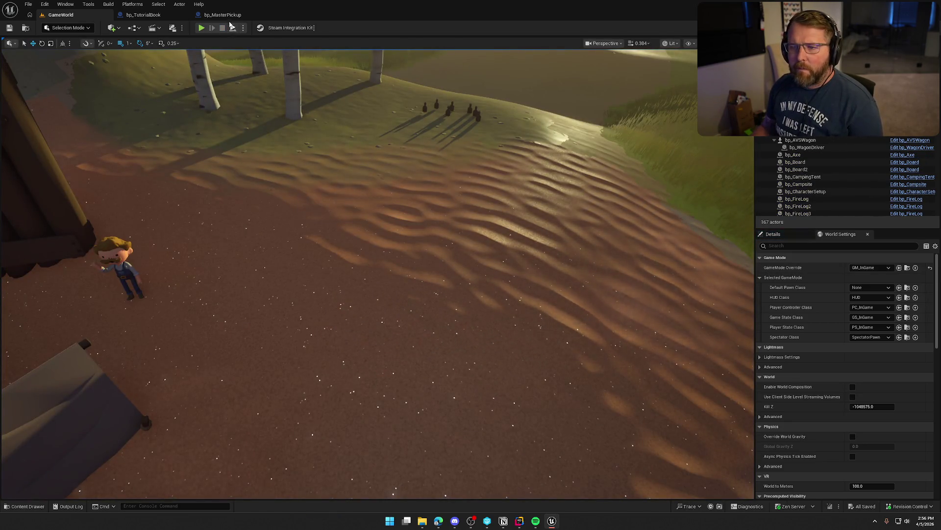
Step: Return to the bp_TutorialBook graph, collapse Print String's advanced options and select it
click(143, 15)
mouse_move(524, 285)
mouse_down()
mouse_move(496, 219)
mouse_move(477, 215)
mouse_up()
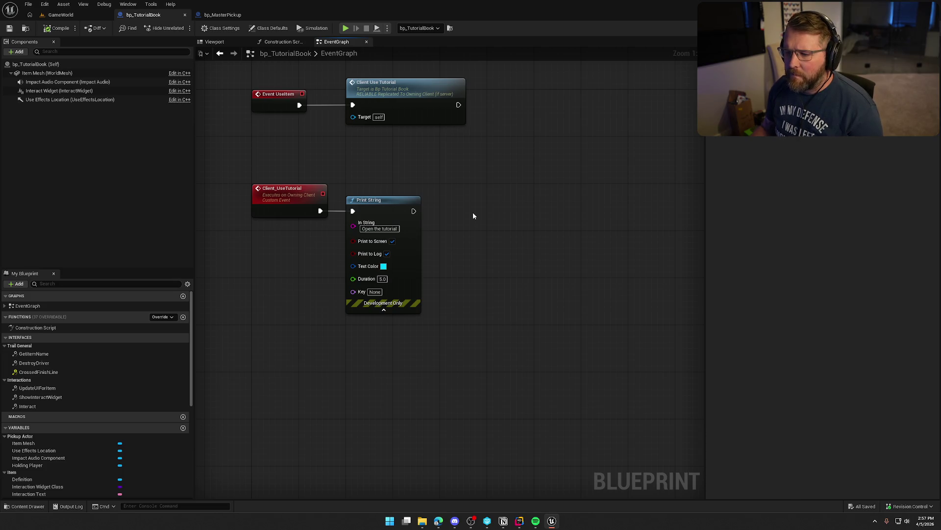
click(384, 309)
drag(485, 316, 373, 183)
drag(549, 179, 559, 228)
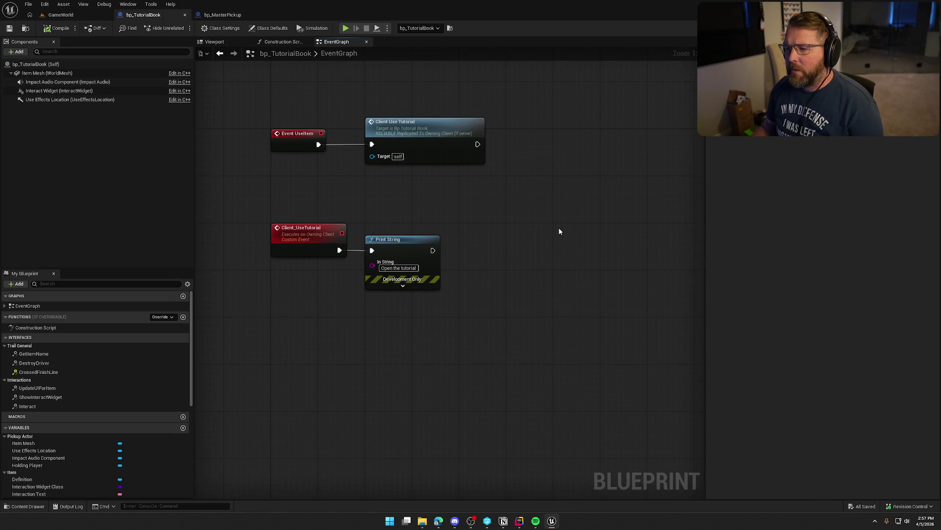
drag(523, 277, 507, 251)
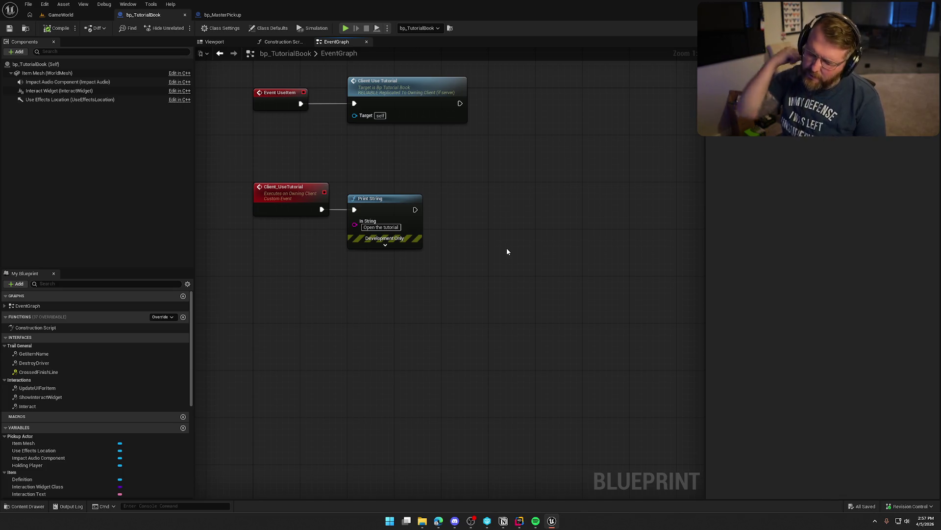
Step: Add a Get Player Controller node and delete the Print String node
right_click(287, 255)
text(get play)
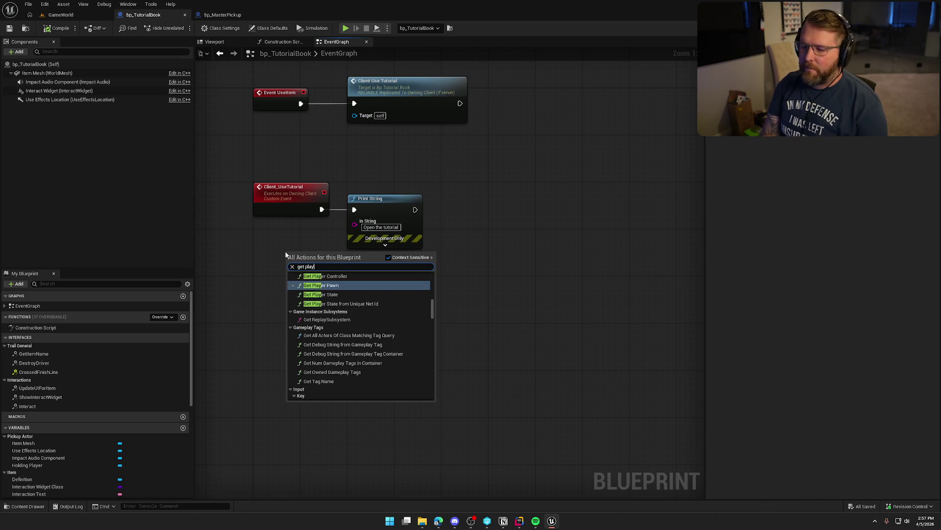
text(er control)
key(Return)
mouse_move(328, 251)
mouse_down()
mouse_move(329, 272)
mouse_move(302, 235)
mouse_up()
click(421, 249)
key(Delete)
click(362, 242)
Step: Look up 'set input mod' without adding a node, then compile, save and play-test GameWorld
drag(366, 252, 373, 252)
text(set input mod)
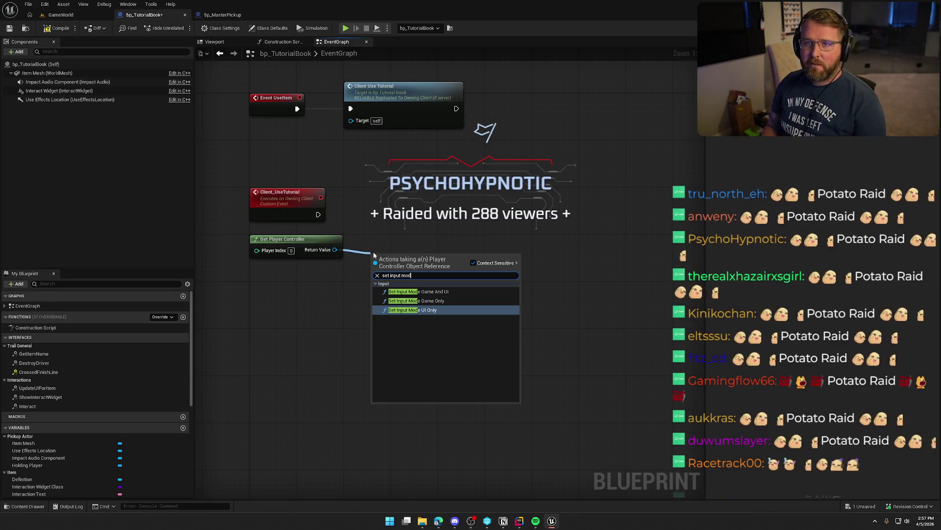
click(407, 218)
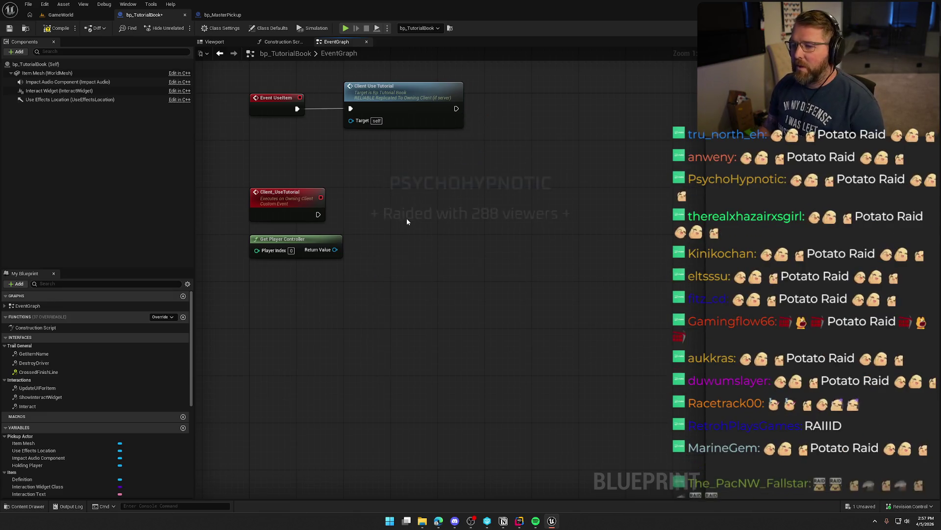
drag(407, 218, 436, 269)
click(57, 28)
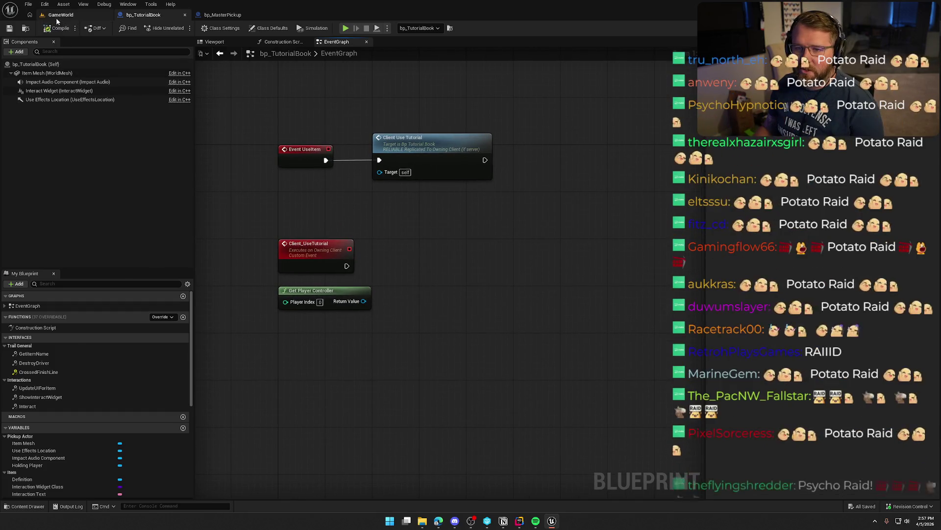
click(61, 15)
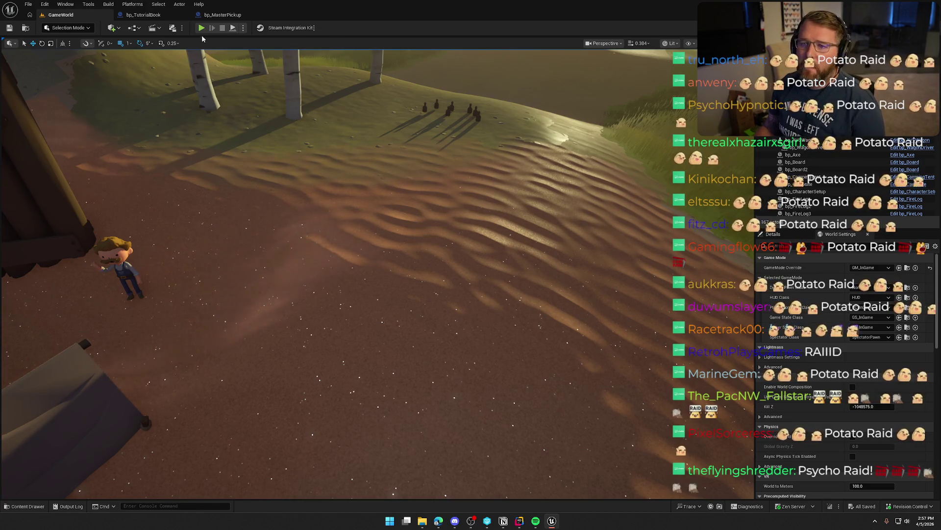
key(alt+p)
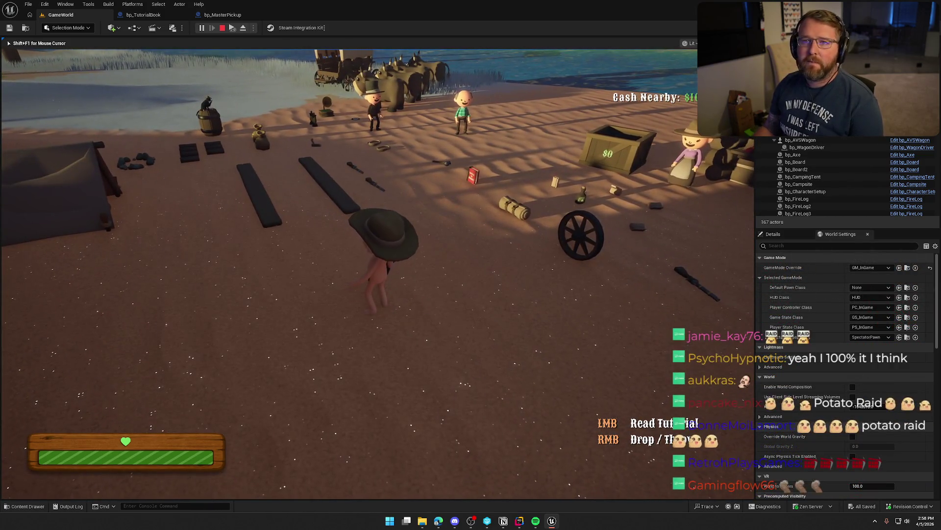
Step: Press Esc to end the Play In Editor session
key(Escape)
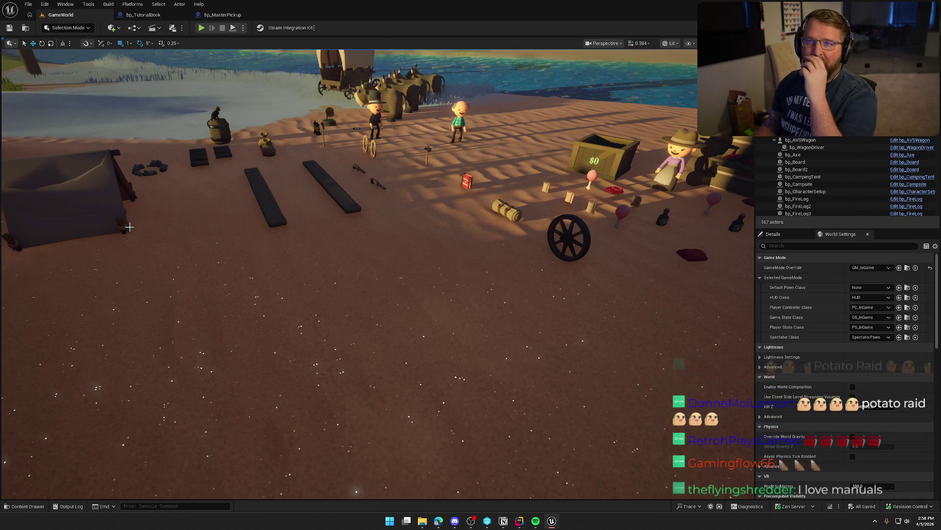
drag(351, 213, 351, 214)
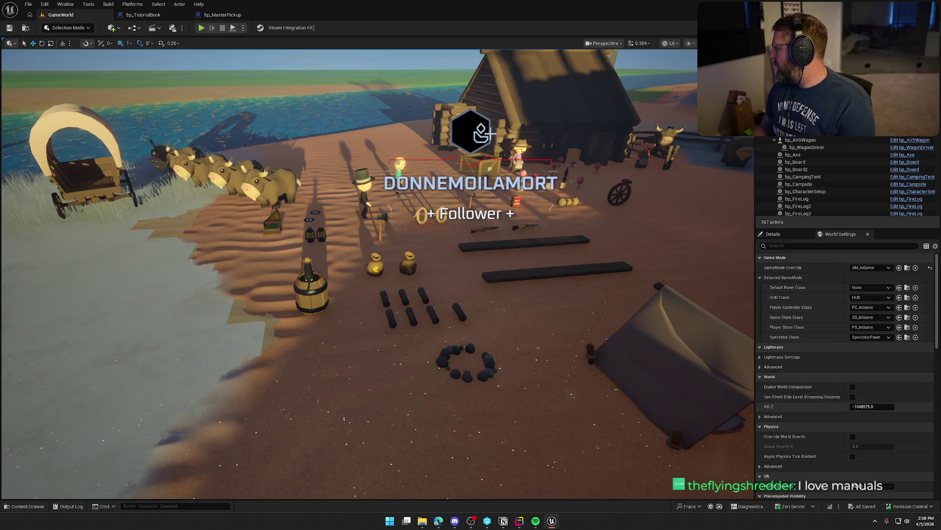
drag(351, 214, 351, 213)
drag(504, 268, 503, 268)
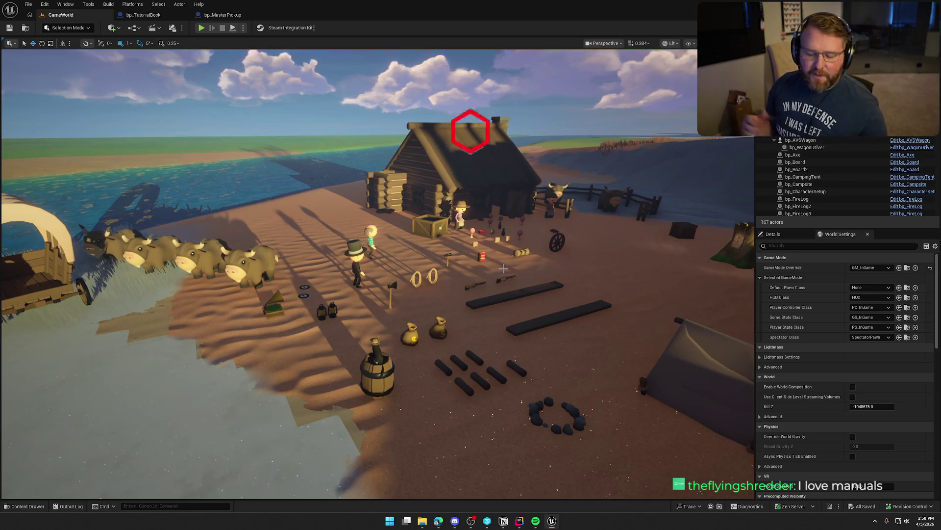
drag(504, 269, 508, 269)
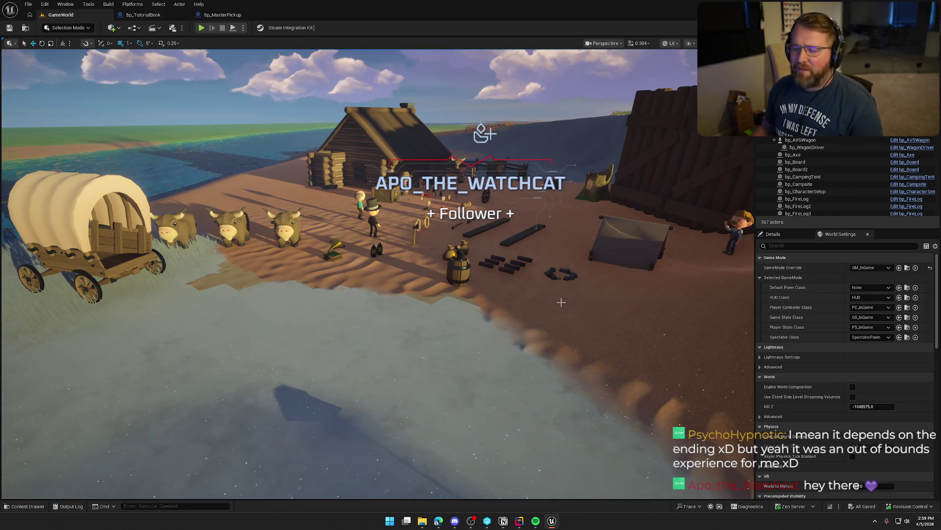
scroll(378, 274, up, 3)
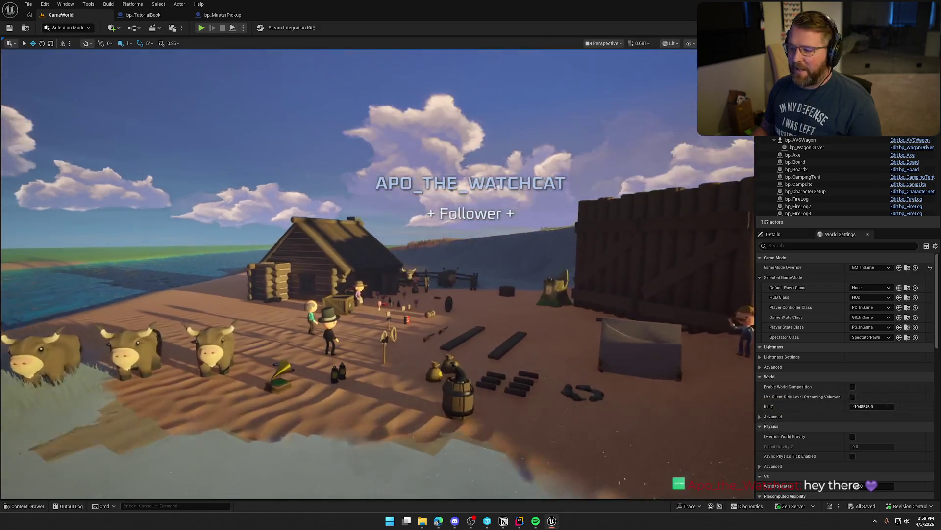
scroll(555, 339, down, 5)
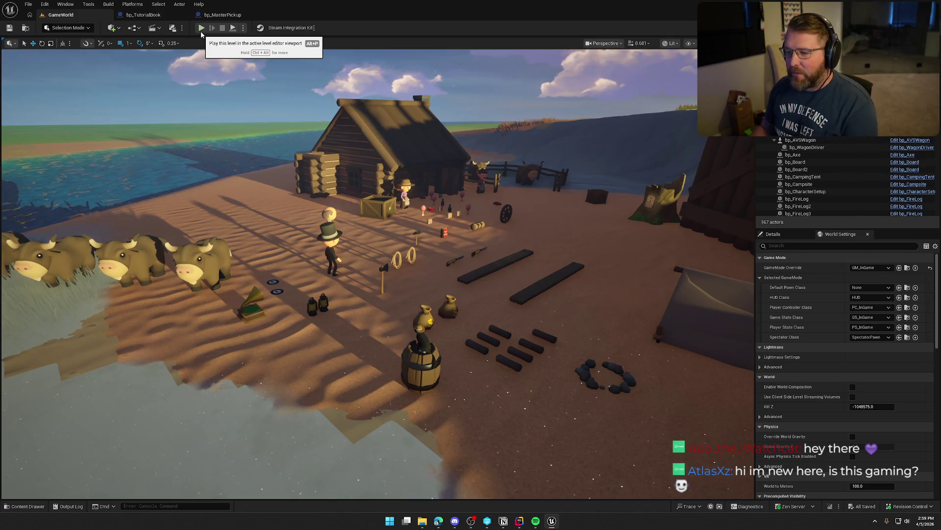
mouse_move(343, 245)
mouse_down()
mouse_move(318, 245)
mouse_move(353, 245)
mouse_move(294, 235)
mouse_move(343, 246)
mouse_move(422, 225)
mouse_up()
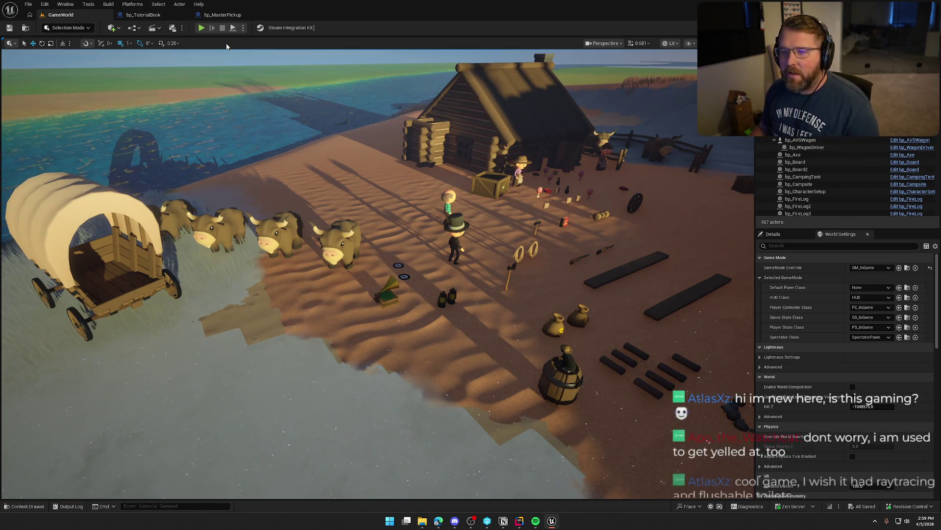
key(alt+p)
Step: Drop the held red book and pick up a medicine bottle
key(w)
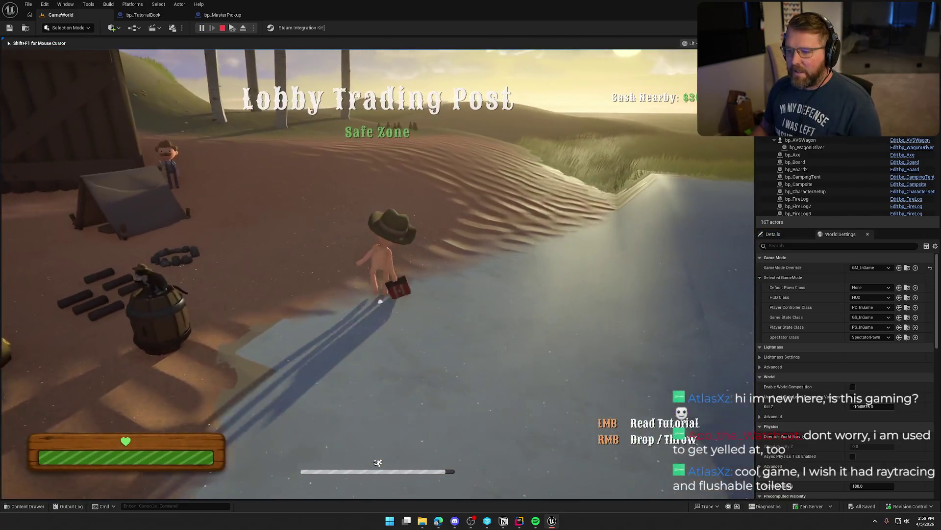
right_click(378, 269)
key(w)
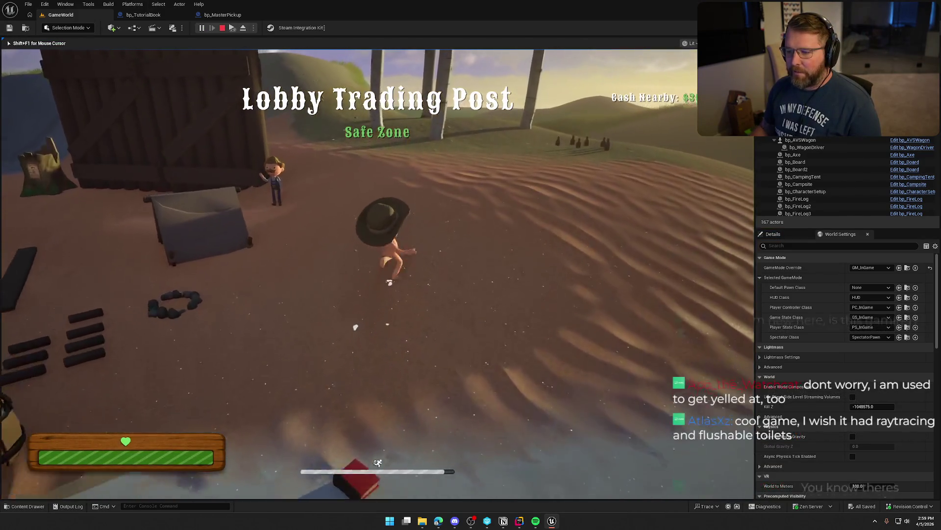
key(w)
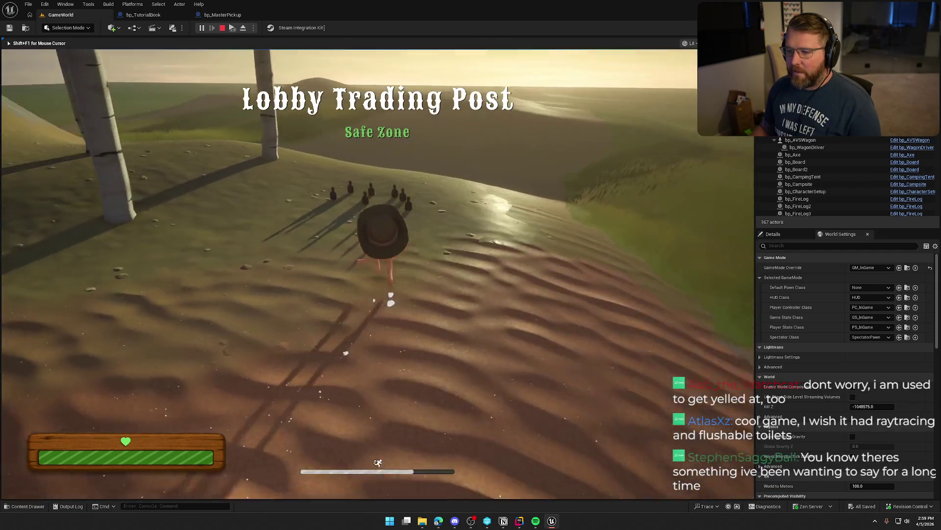
key(e)
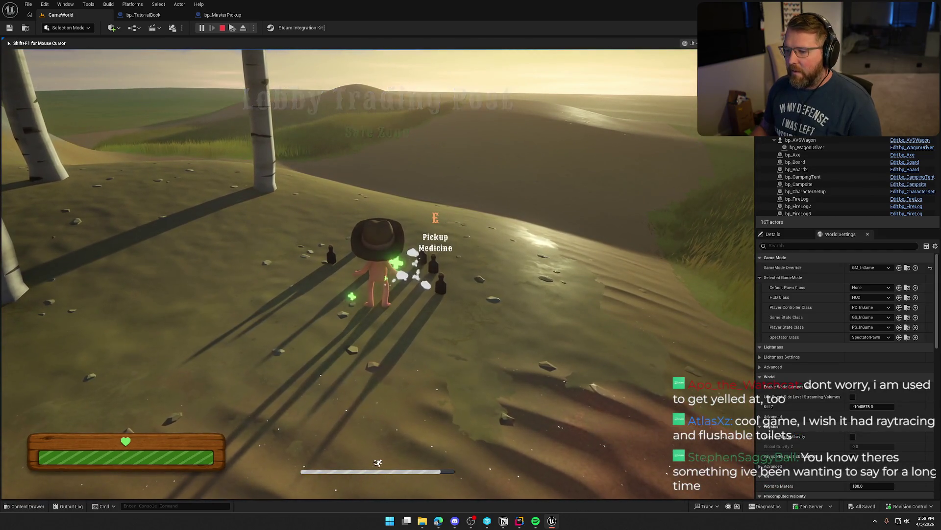
Step: Walk toward the wagon camp, then open the console, recall a previous command and close it
key(w)
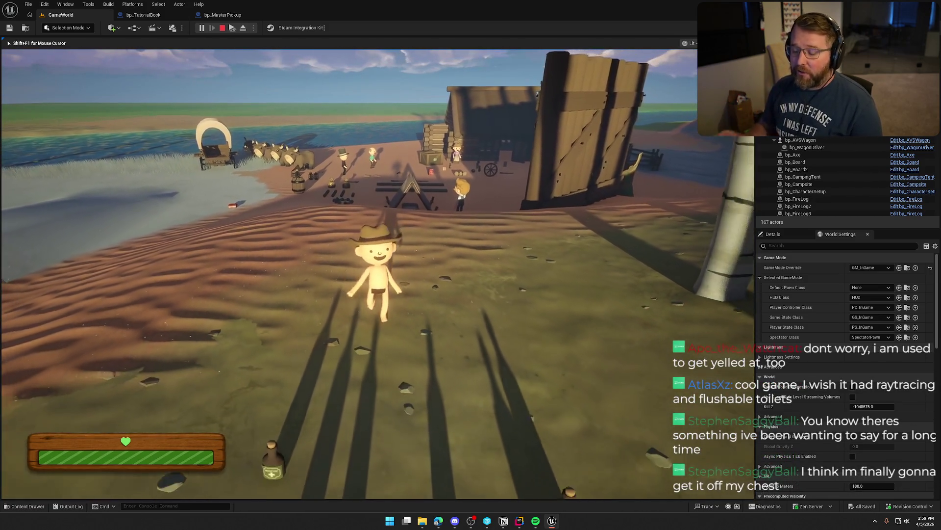
key(w)
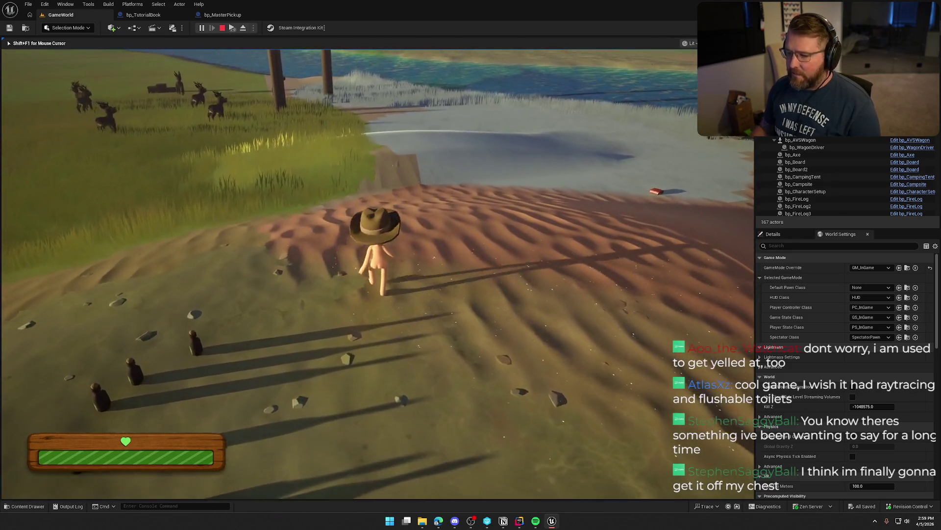
key(w)
key(w)
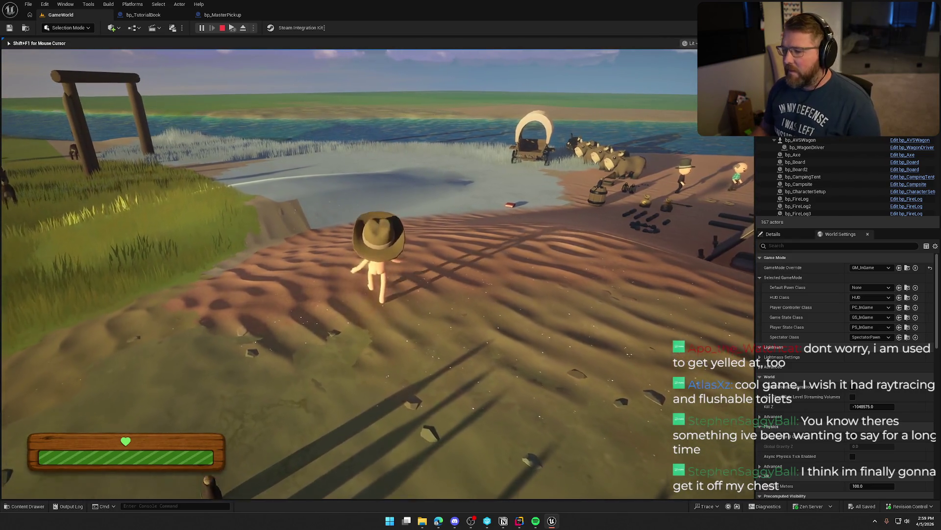
key(s)
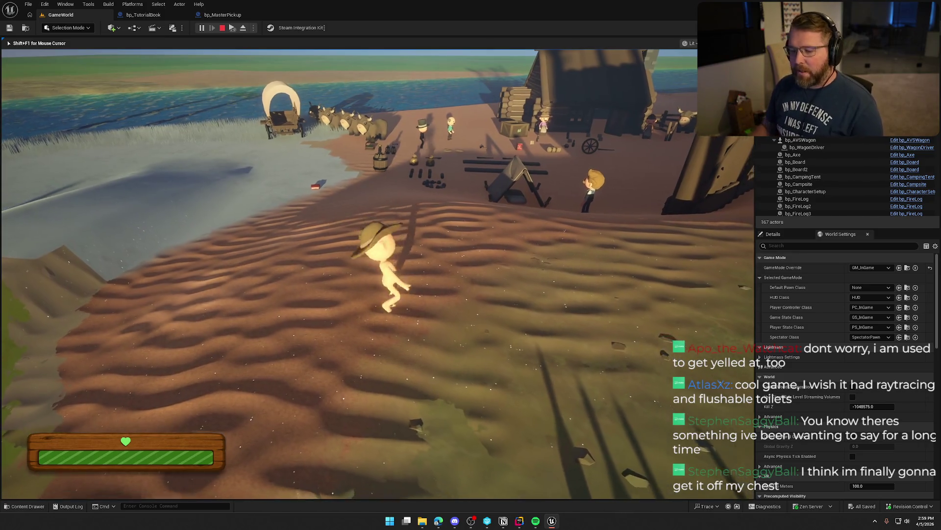
key(grave)
key(Up)
key(Up)
key(Return)
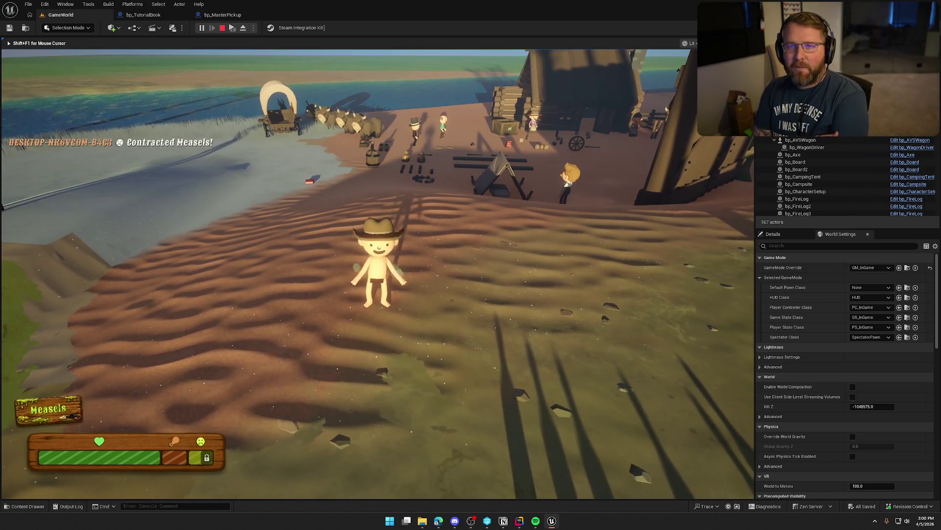
Step: Walk over the hillside and sand into camp, past the tent and barrel toward the bison
key(w)
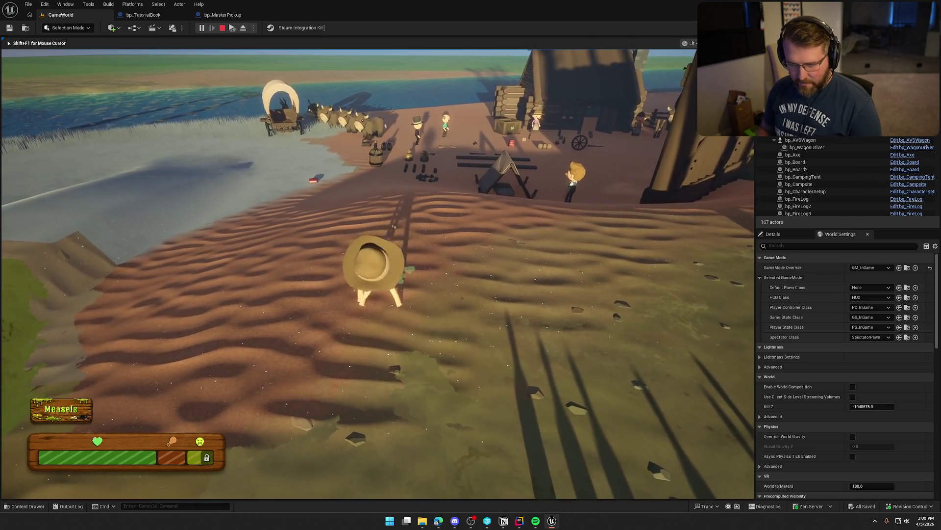
key(w)
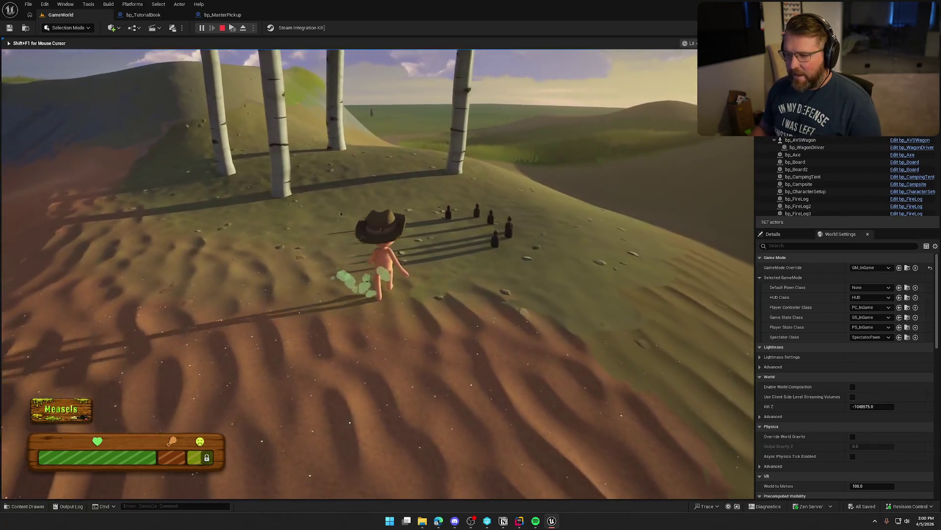
key(w)
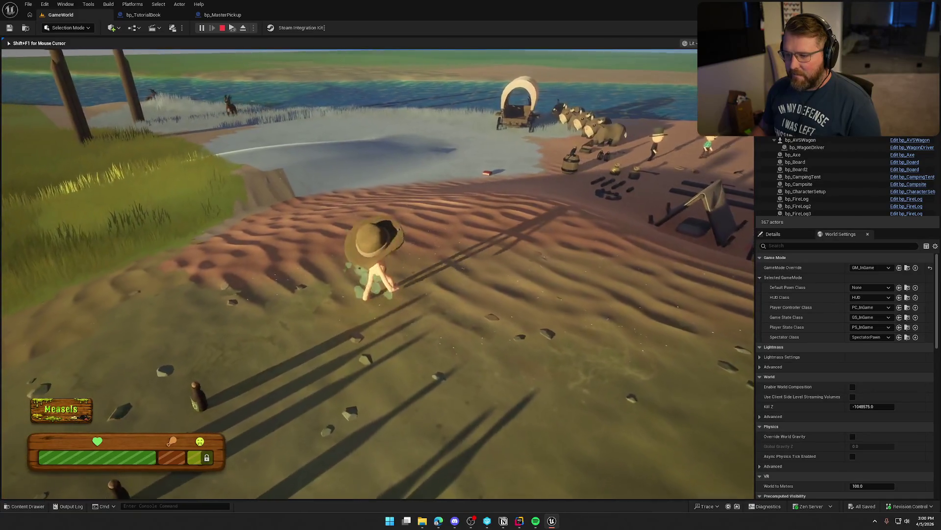
key(w)
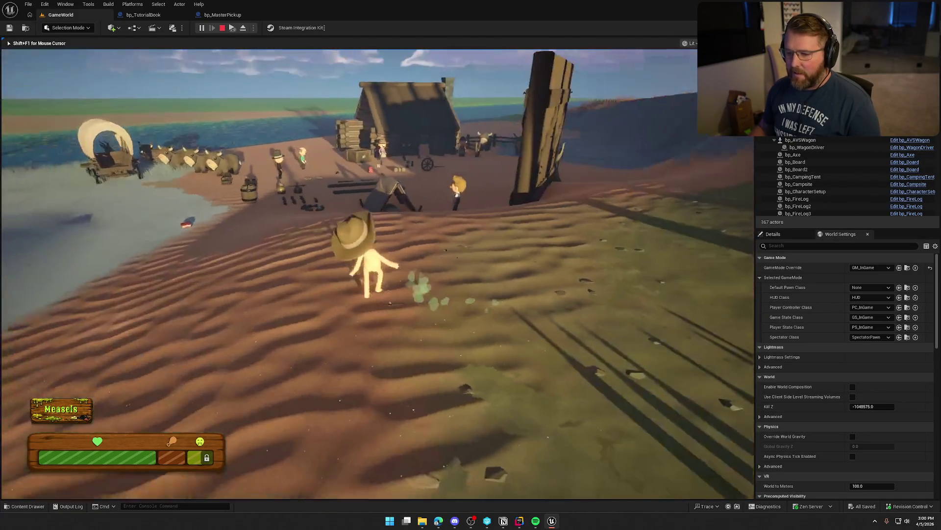
key(w)
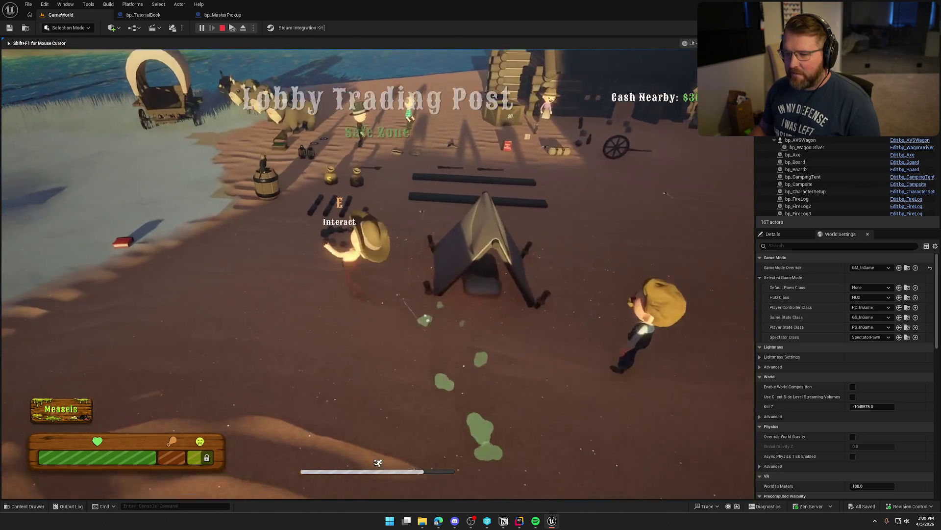
key(w)
key(w)
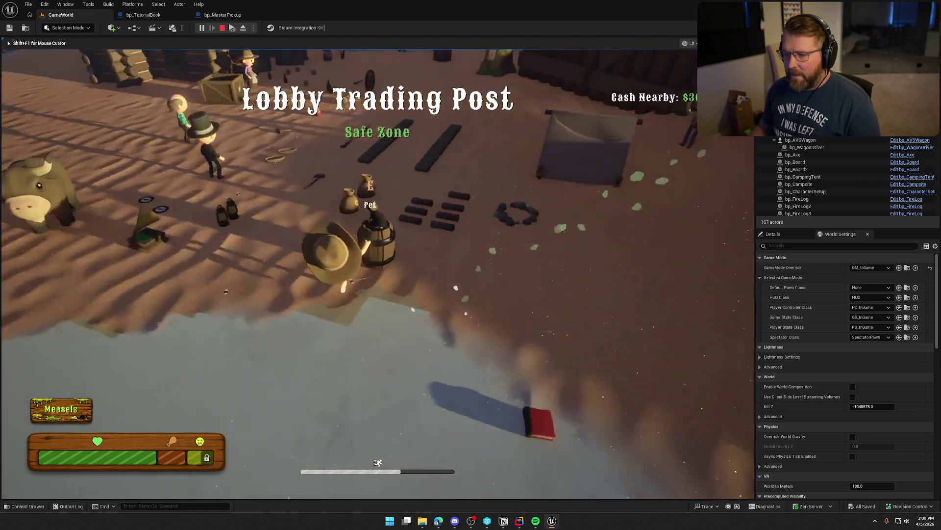
key(w)
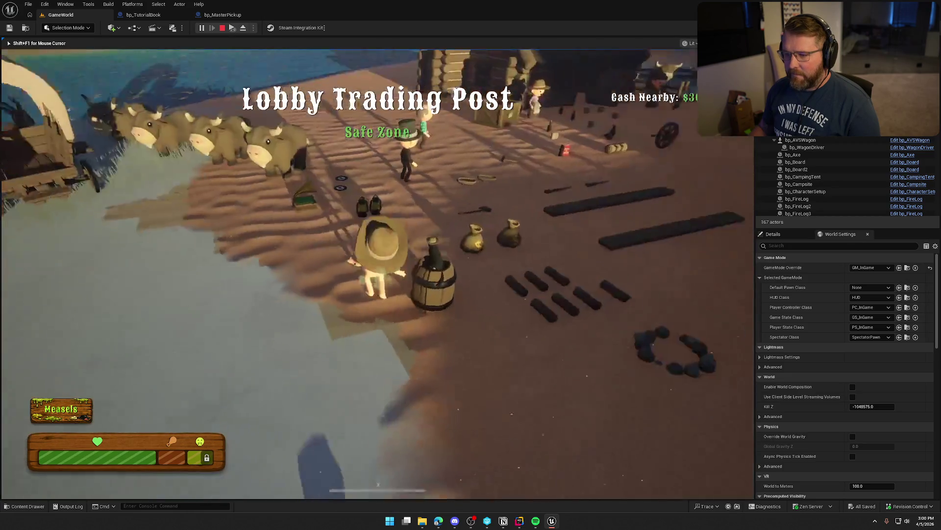
key(w)
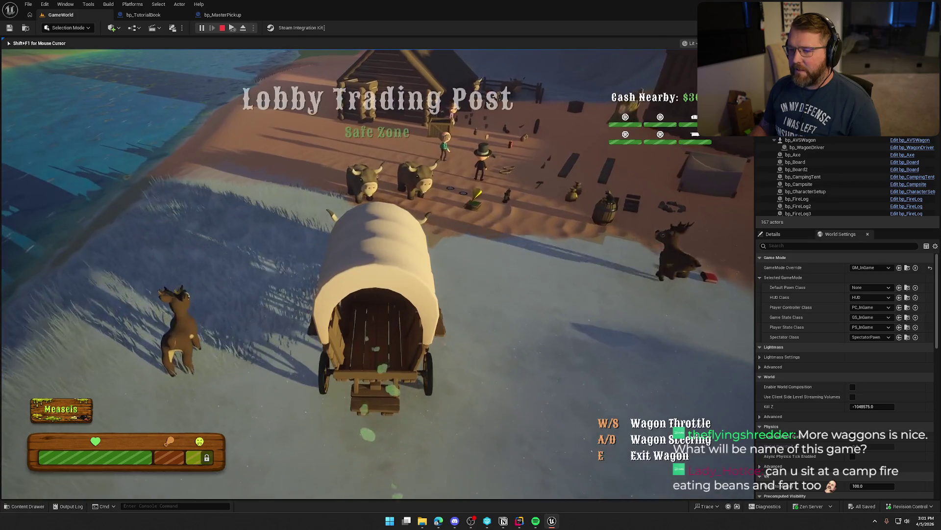
Step: Leave the wagon, pick up and fire the gun, and kill the donkey for raw food
key(e)
key(w)
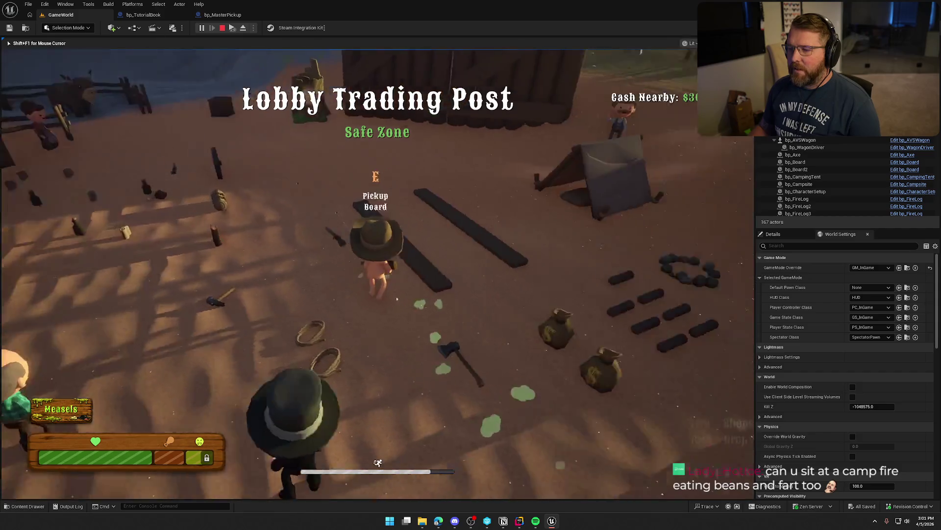
key(e)
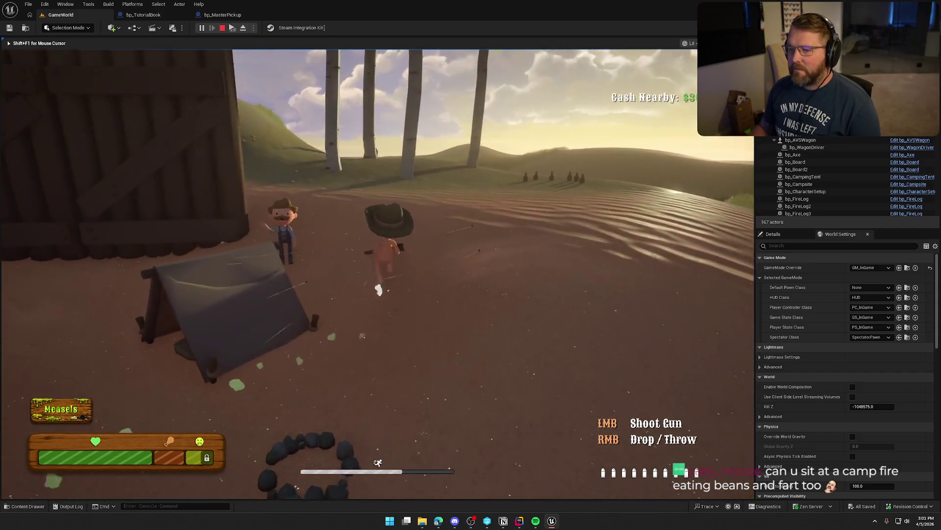
key(w)
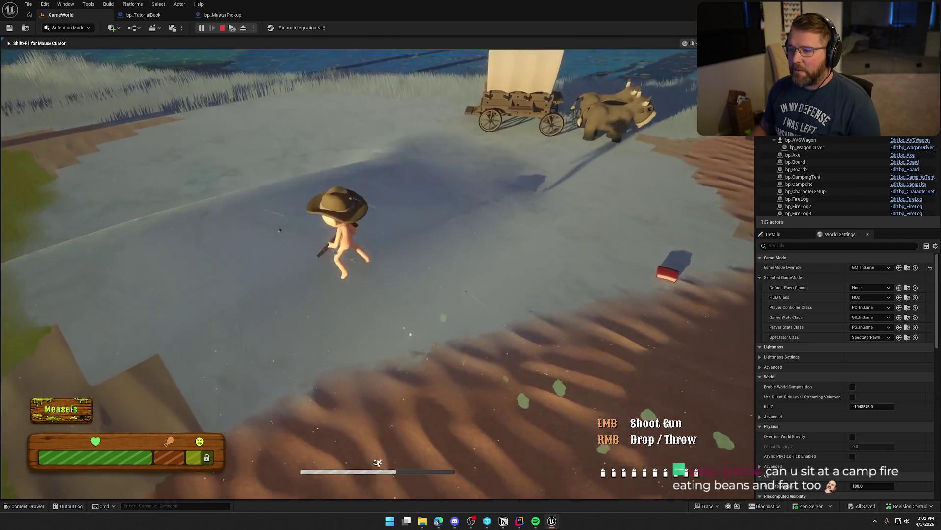
key(w)
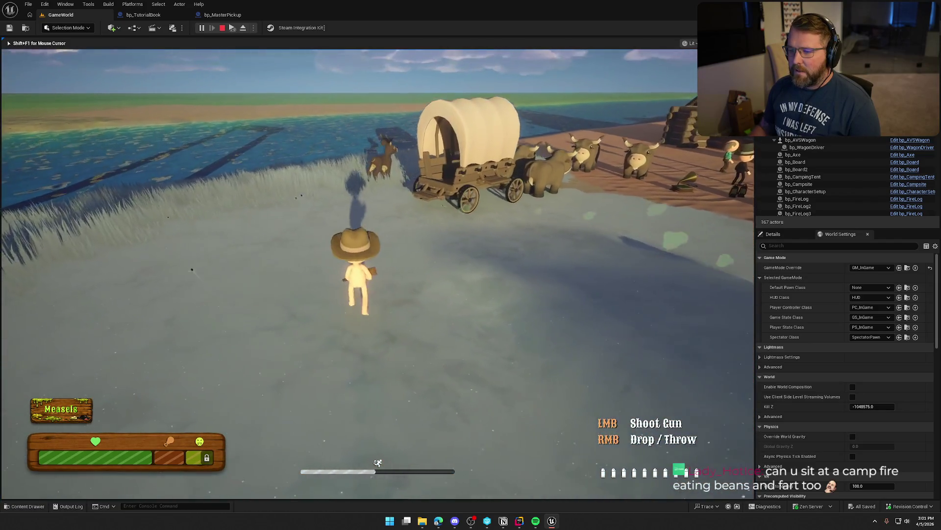
key(w)
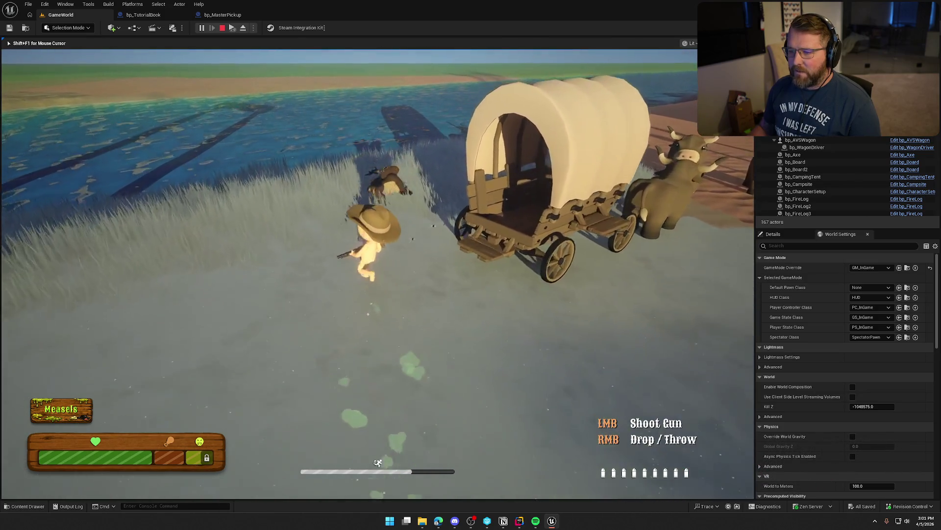
key(e)
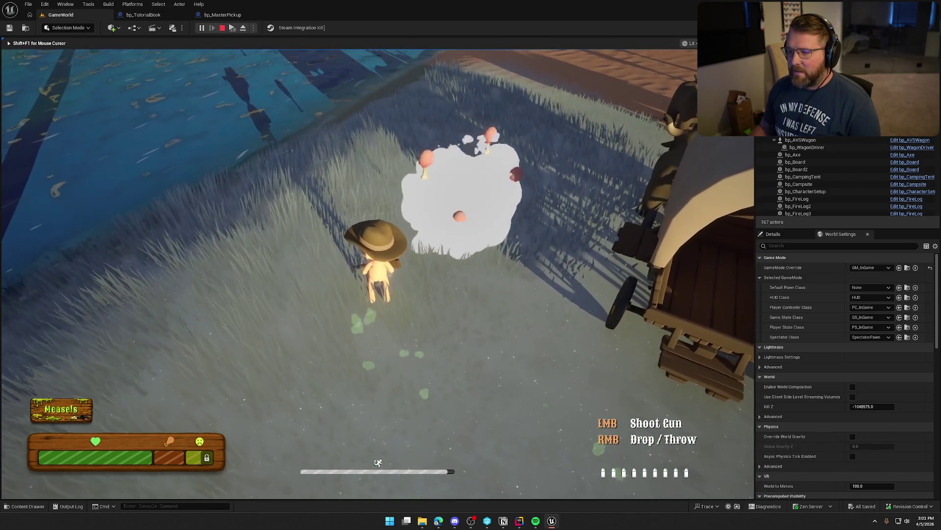
Step: Run over the dunes back into the Lobby Trading Post, then stop the play test
key(shift+w)
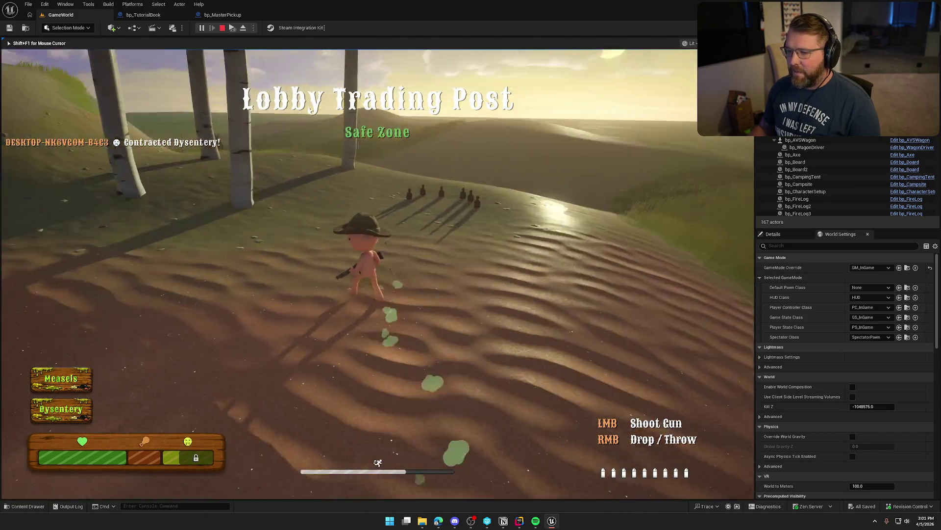
key(w)
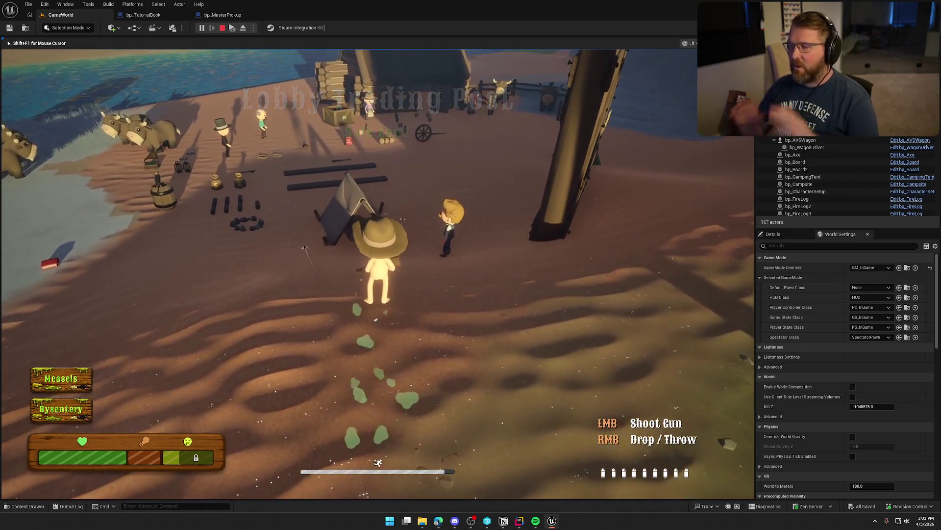
key(w)
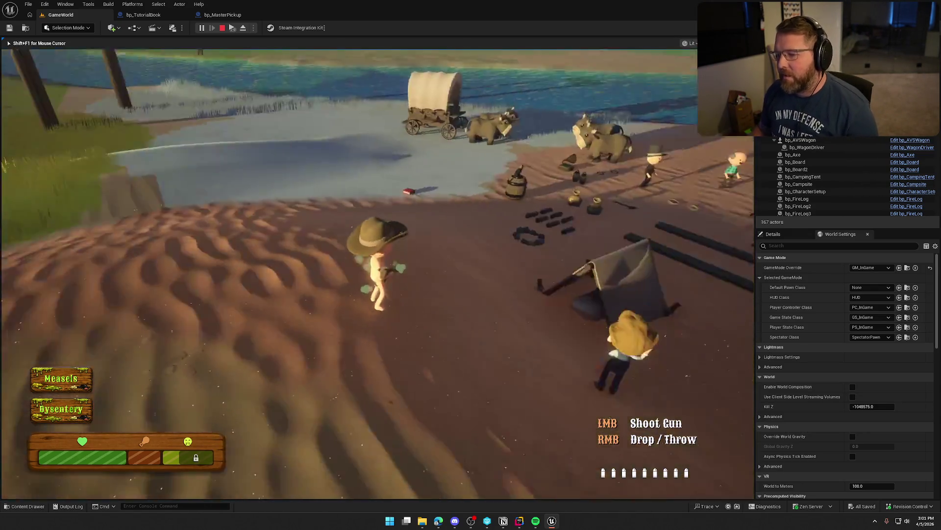
key(w)
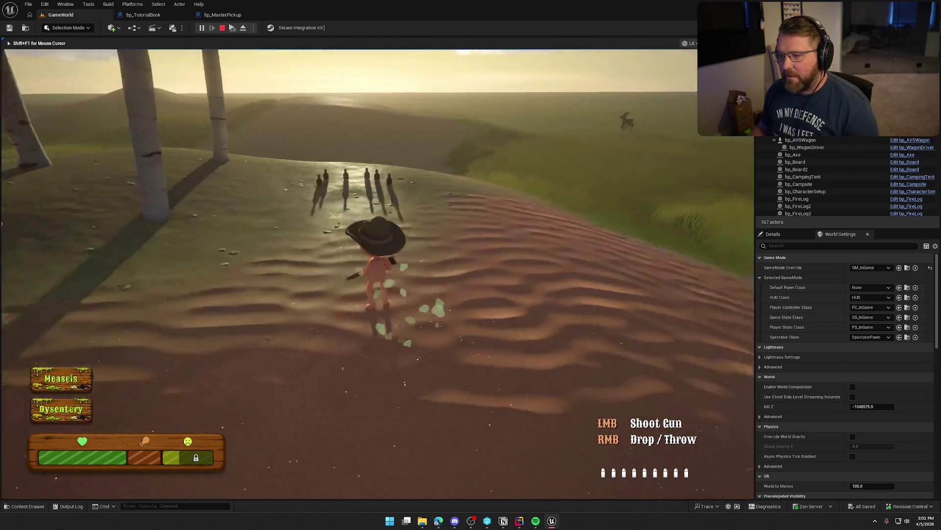
key(shift+w)
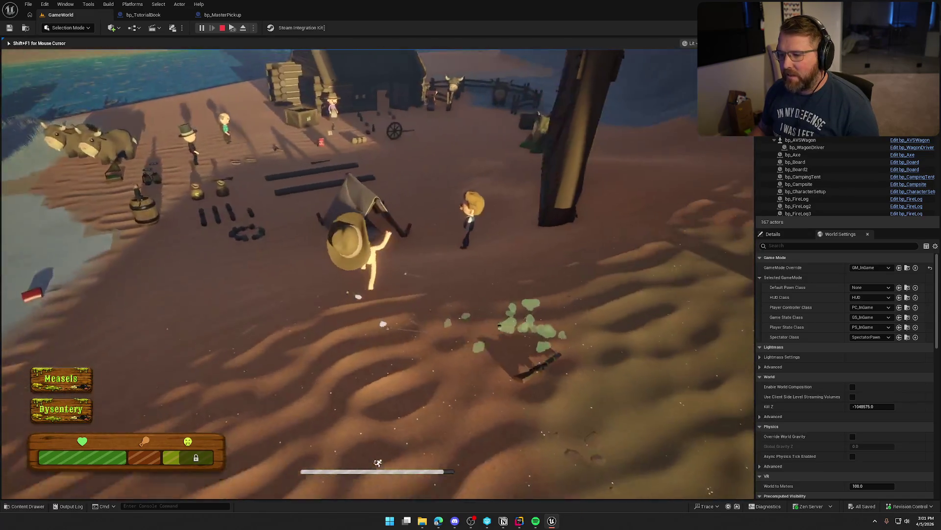
key(w)
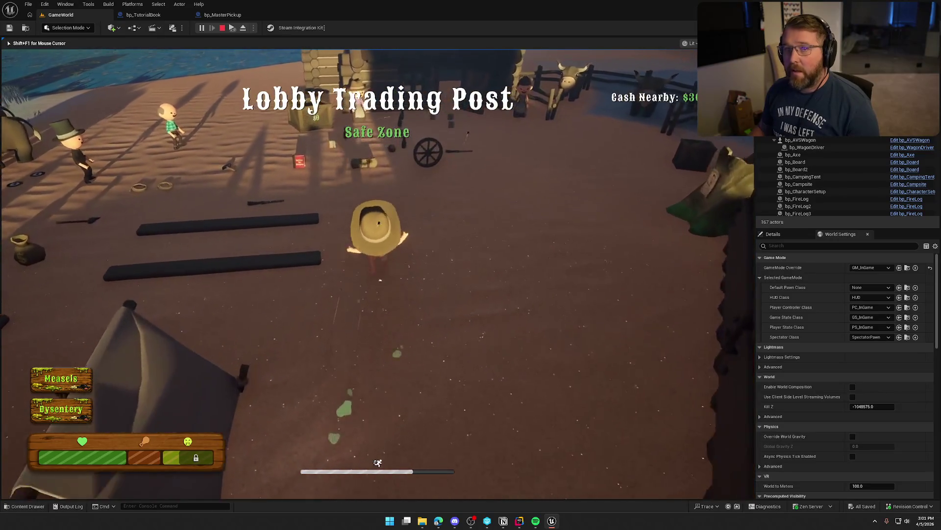
key(w)
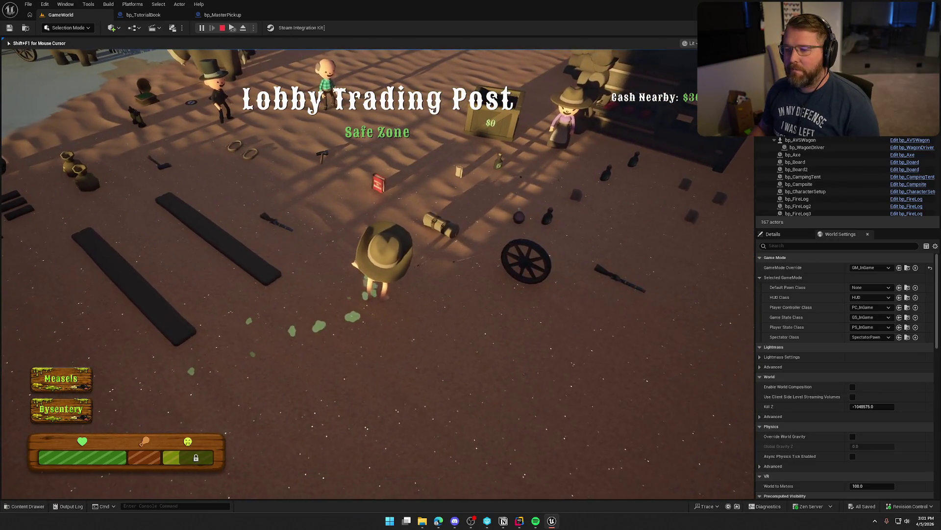
key(w)
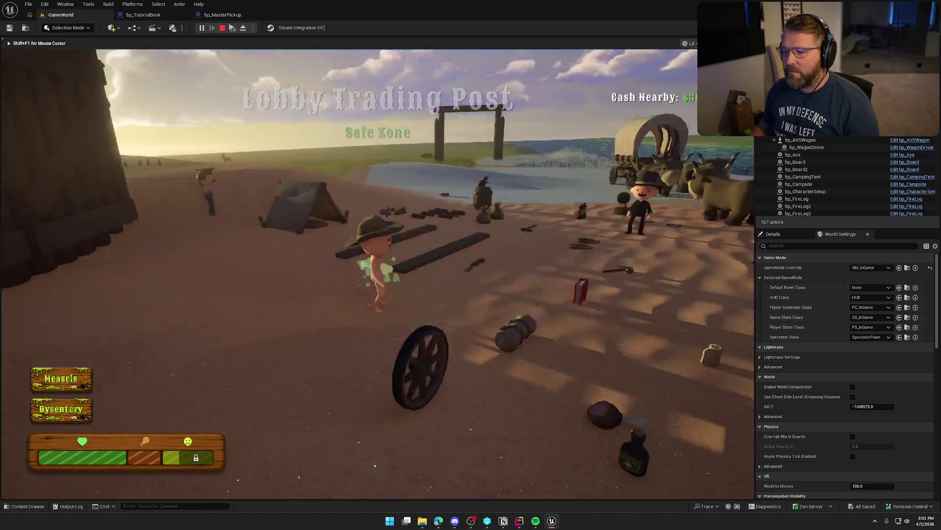
key(w)
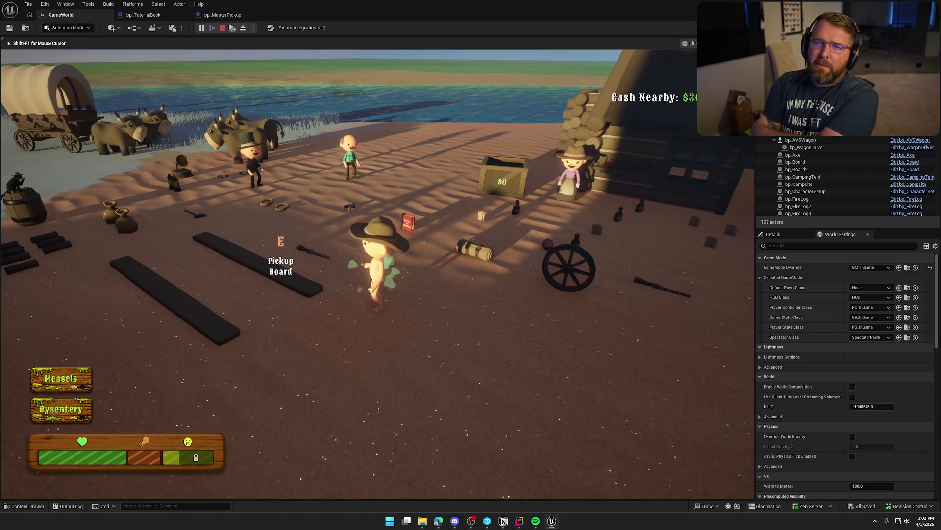
key(Escape)
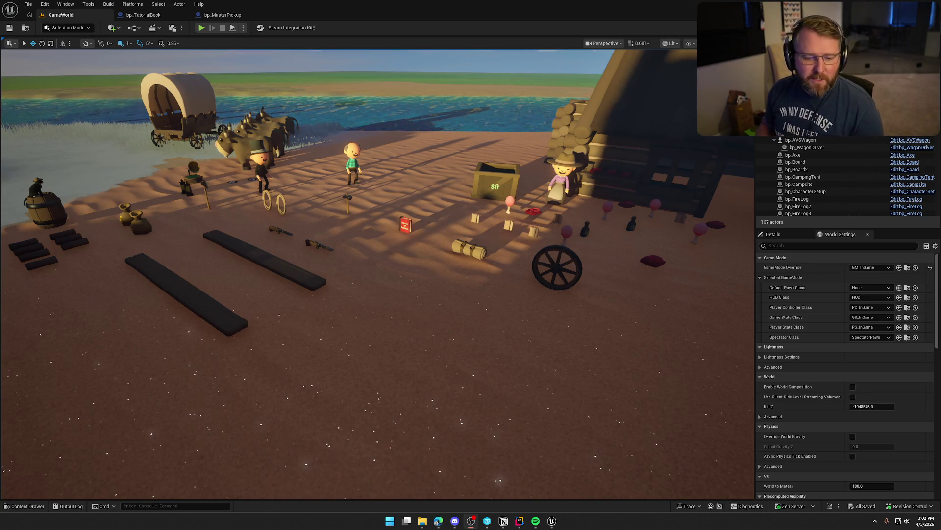
Step: Zoom the viewport over the campsite, then launch Play-In-Editor with Alt+P
scroll(406, 236, down, 10)
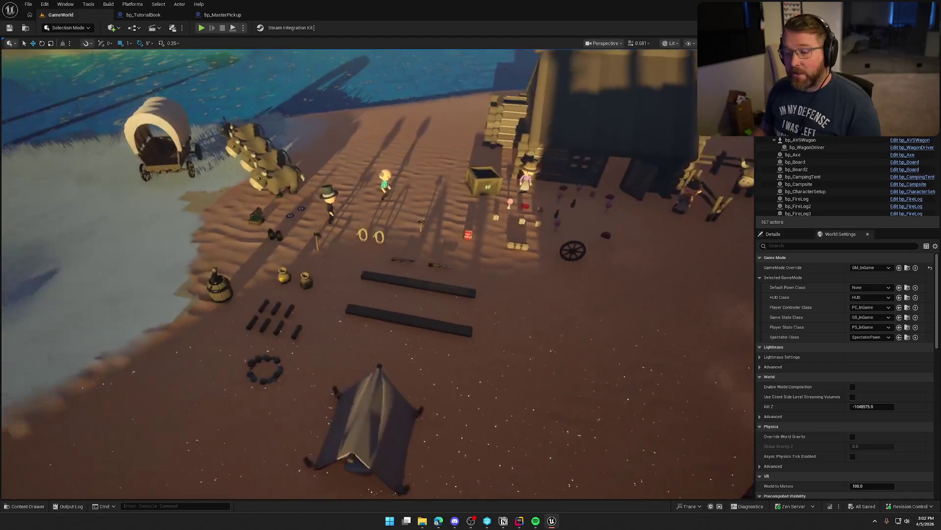
scroll(372, 274, up, 1)
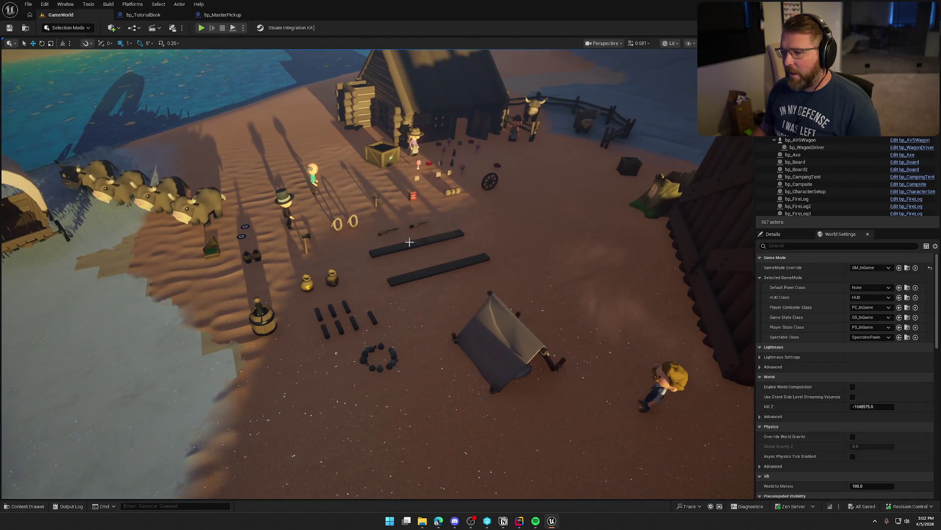
scroll(409, 241, up, 4)
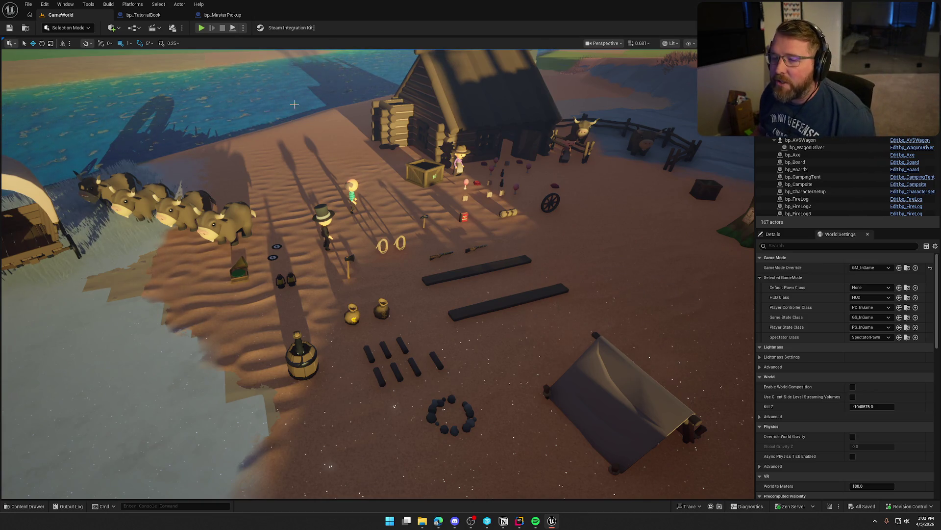
key(alt+p)
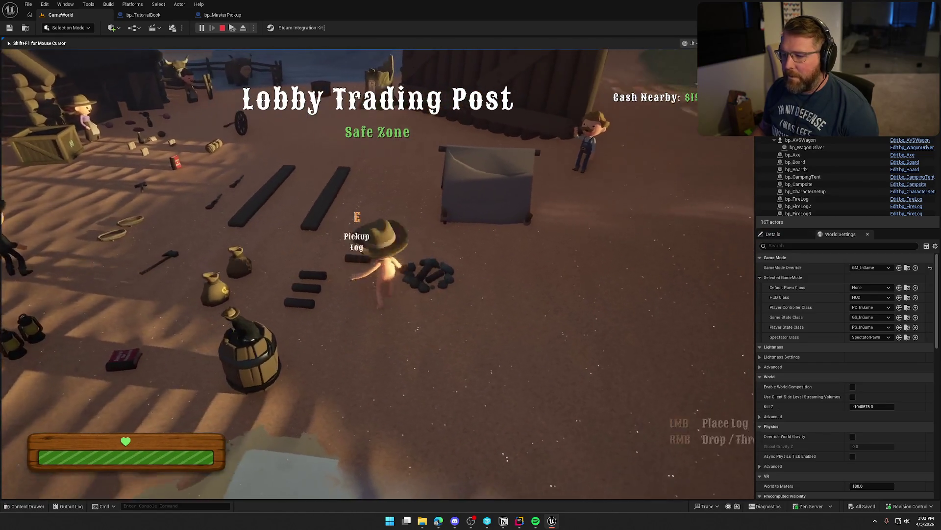
Step: Put down the carried logs and run across the hillside and back past the campfire
click(378, 273)
key(shift+w)
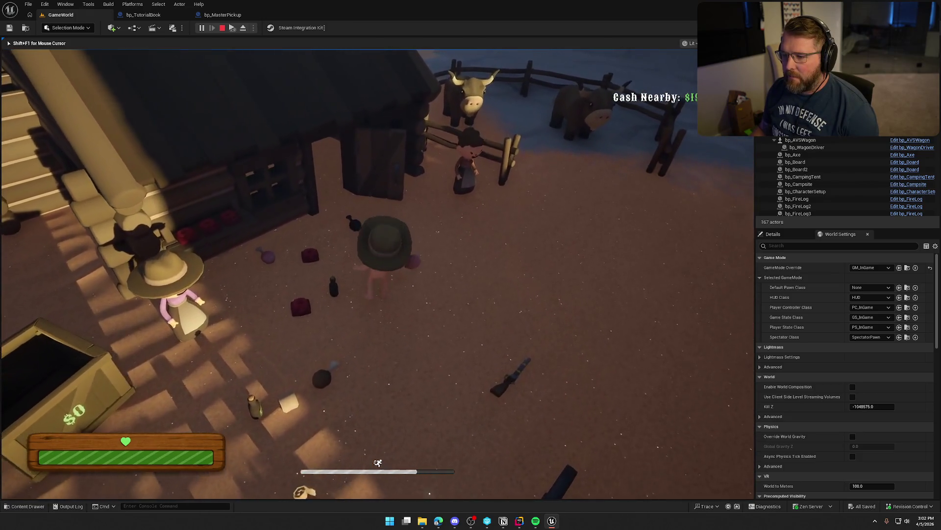
key(e)
key(e)
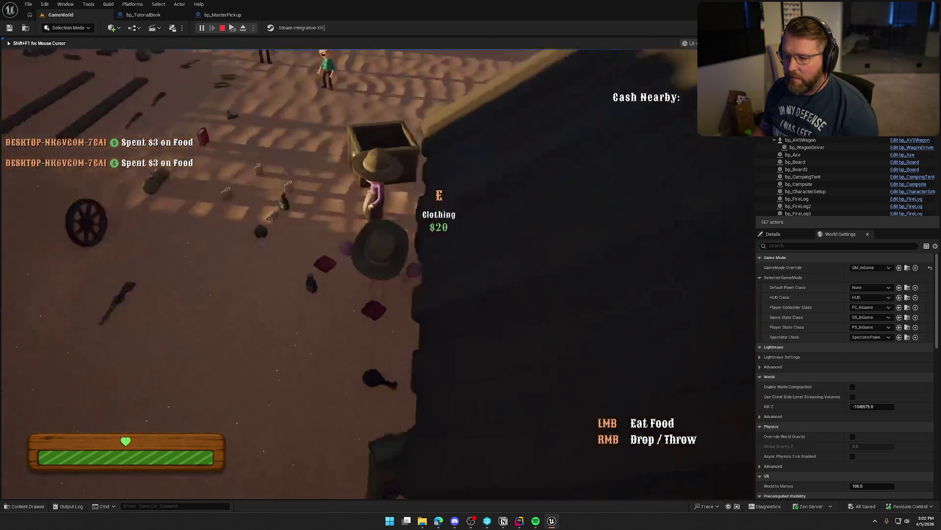
key(shift+w)
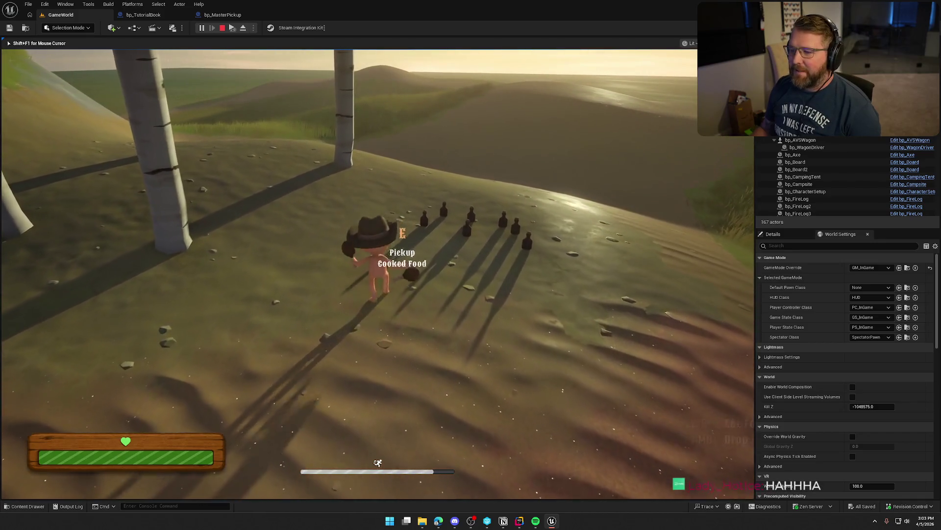
key(w)
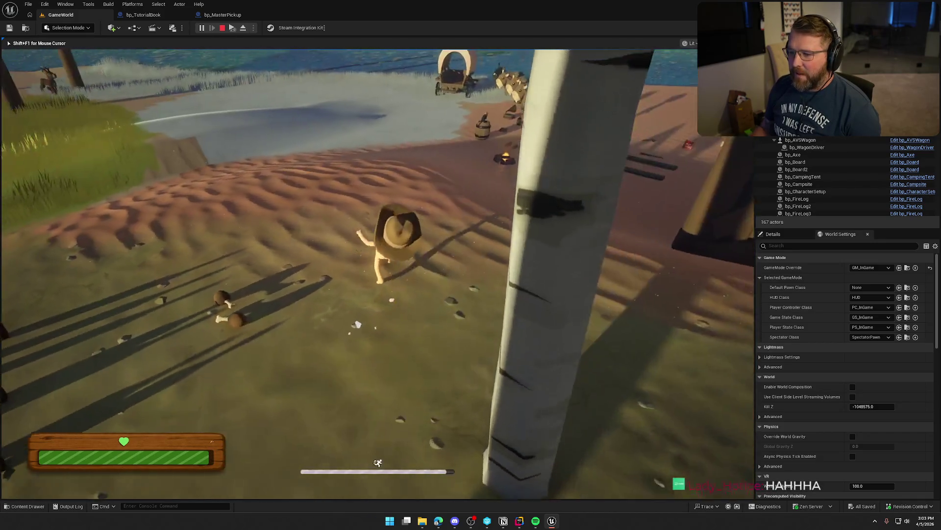
key(w)
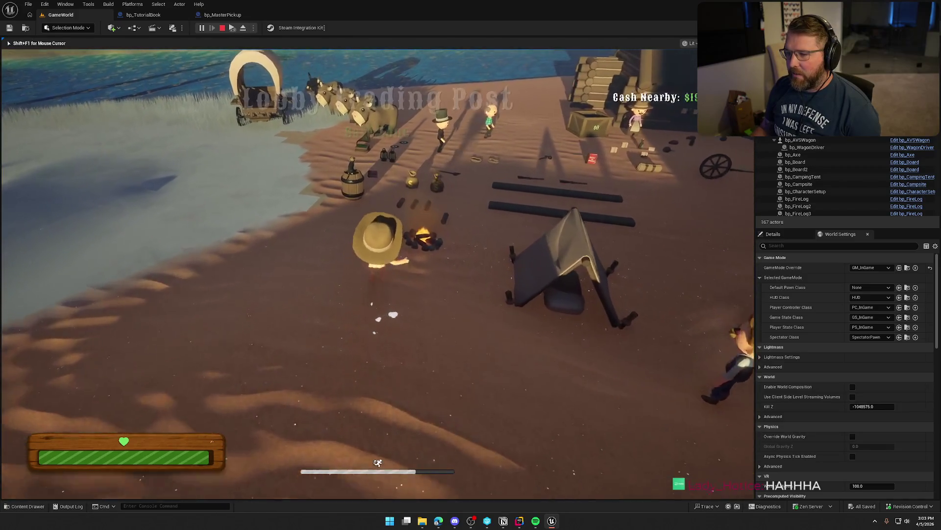
key(w)
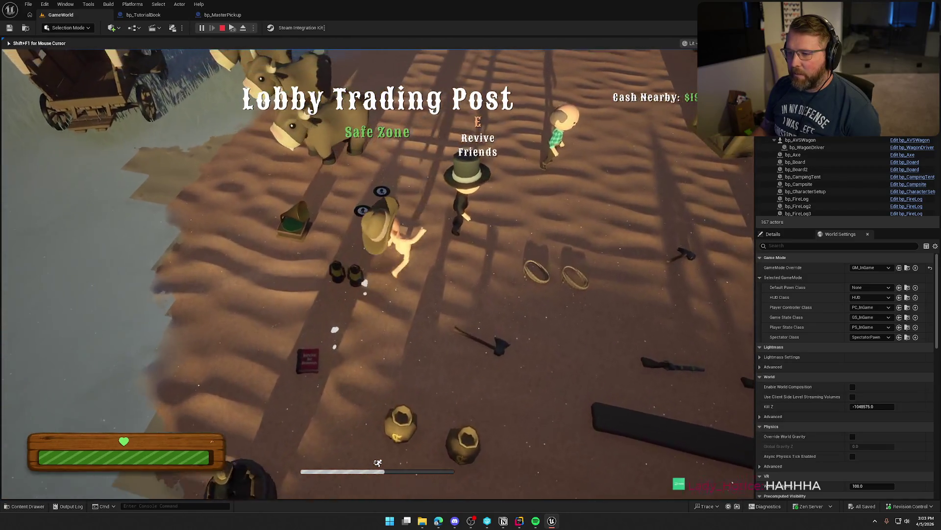
Step: Set the gramophone beside the campfire, then open the character customisation screen by the barrel
key(s)
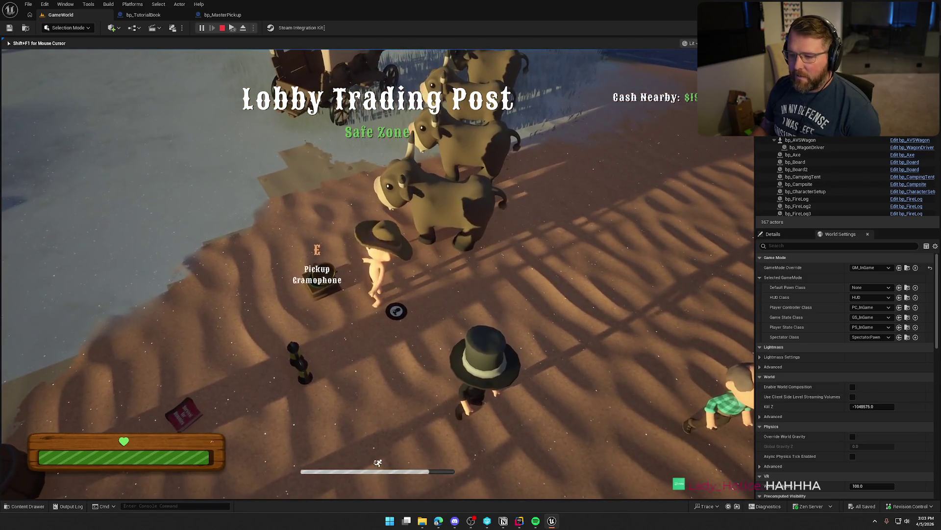
key(e)
key(w)
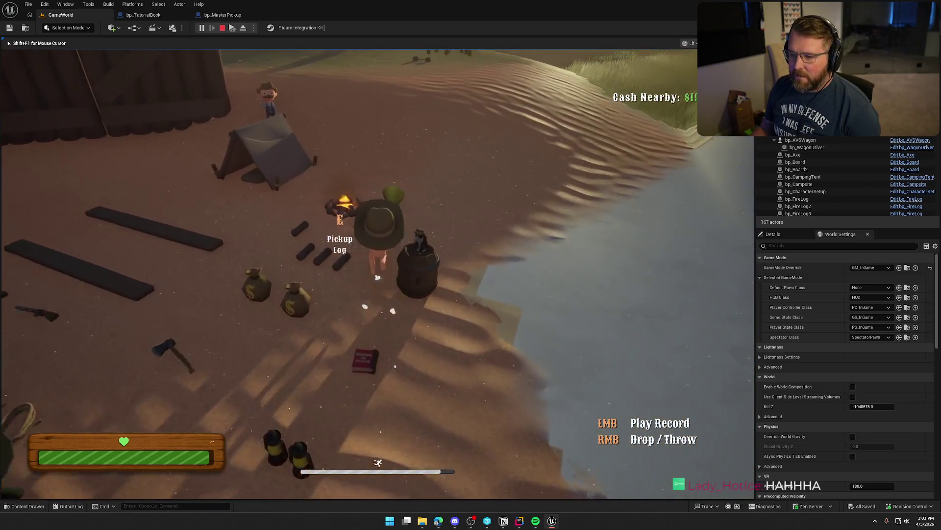
right_click(377, 274)
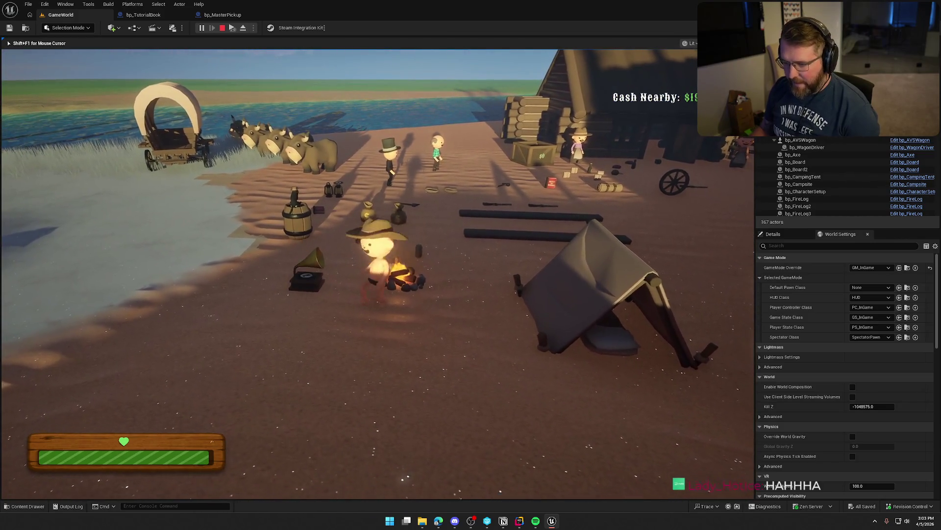
key(w)
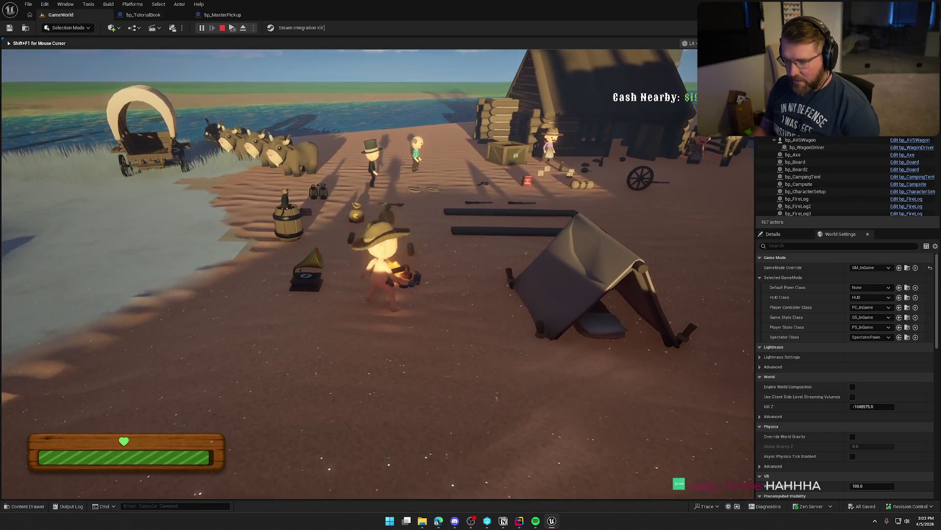
key(w)
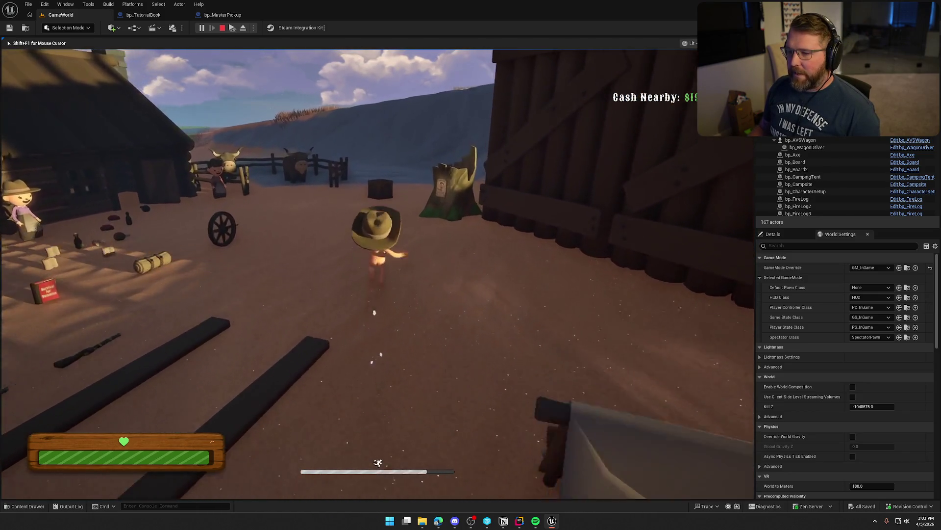
key(e)
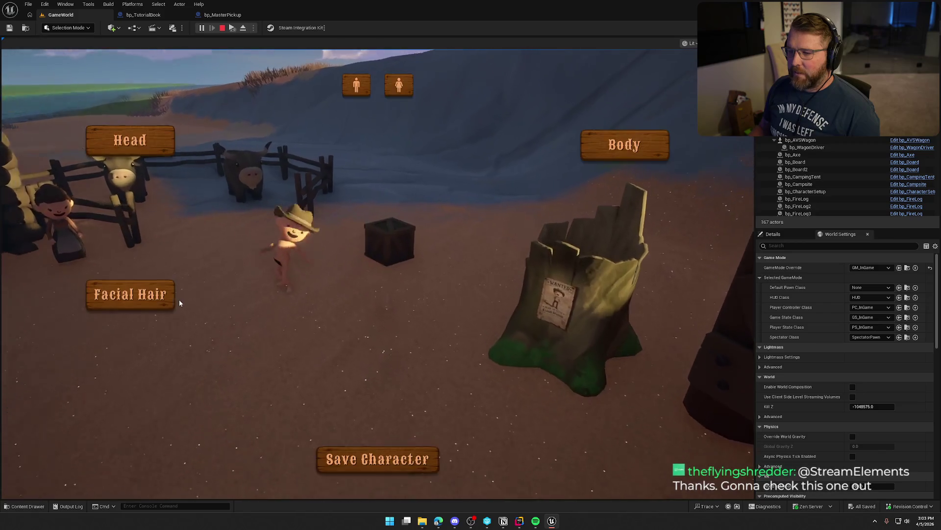
Step: Save the customised character and walk back to the gramophone at the campfire
click(375, 459)
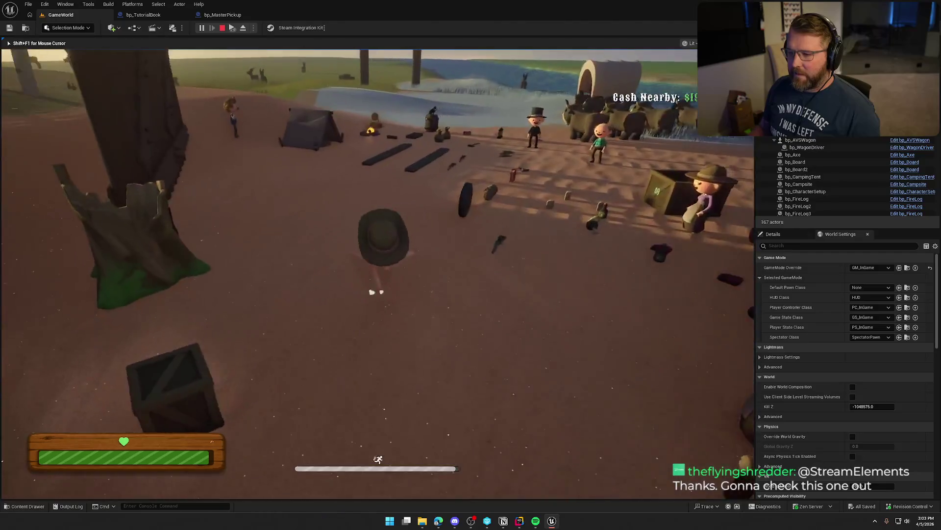
key(w)
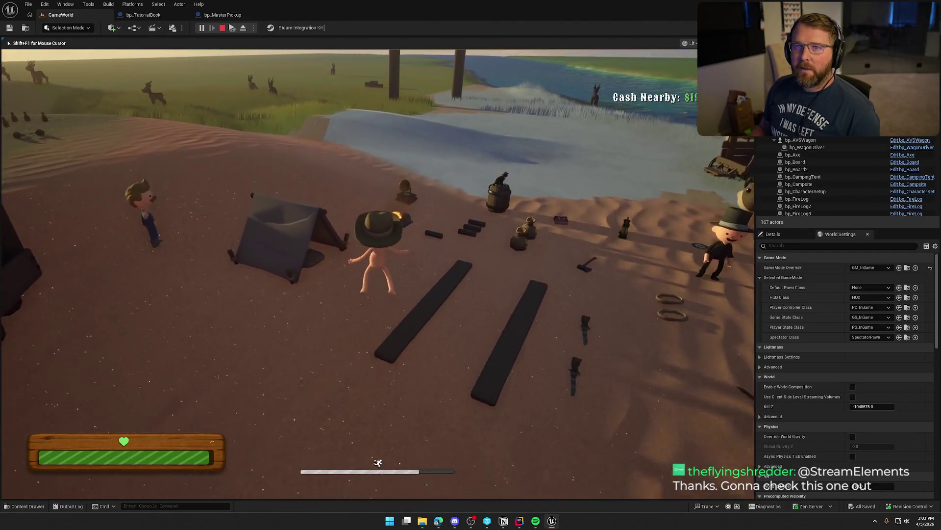
key(w)
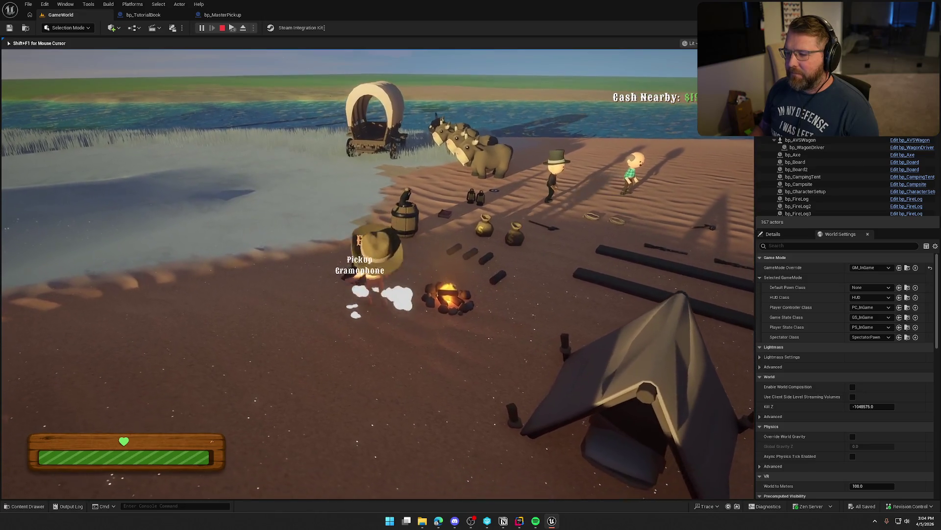
Step: Reposition the gramophone by the campfire, then pass the Tutorial book and move the wagon wheel
key(e)
right_click(377, 272)
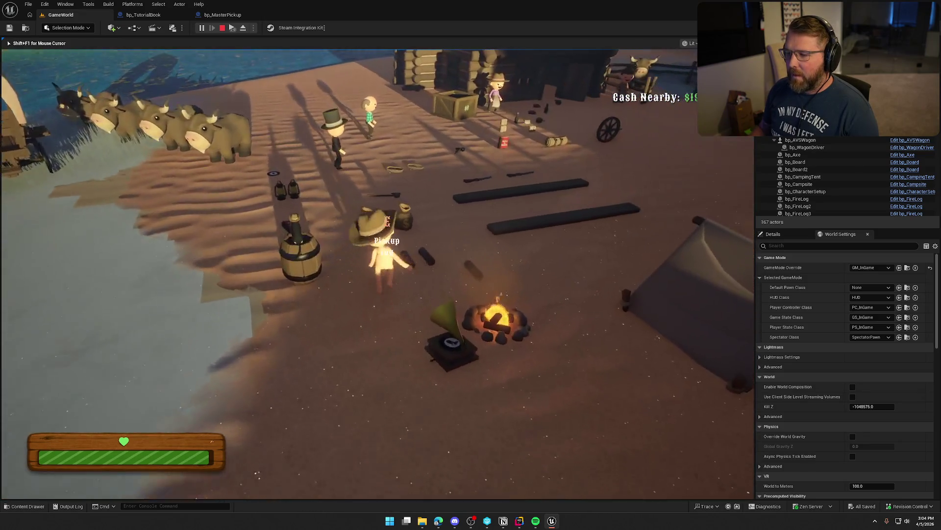
key(w)
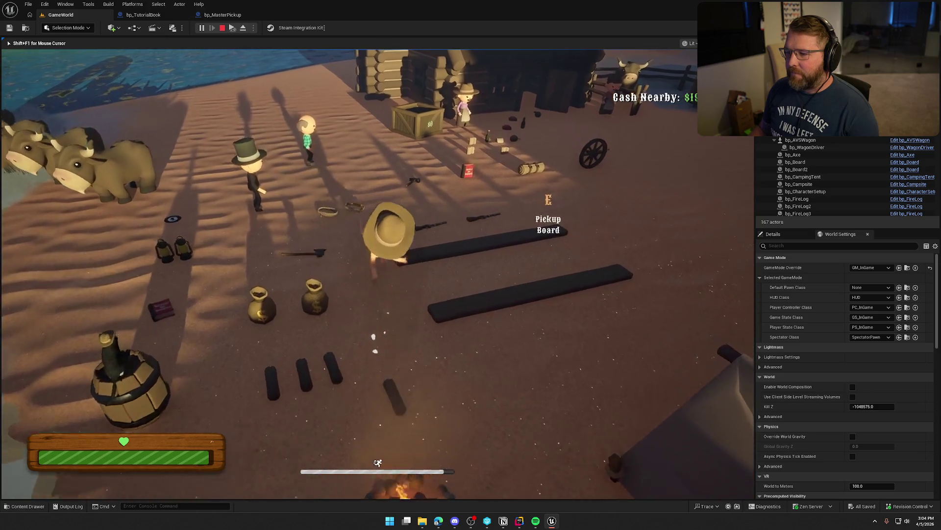
key(w)
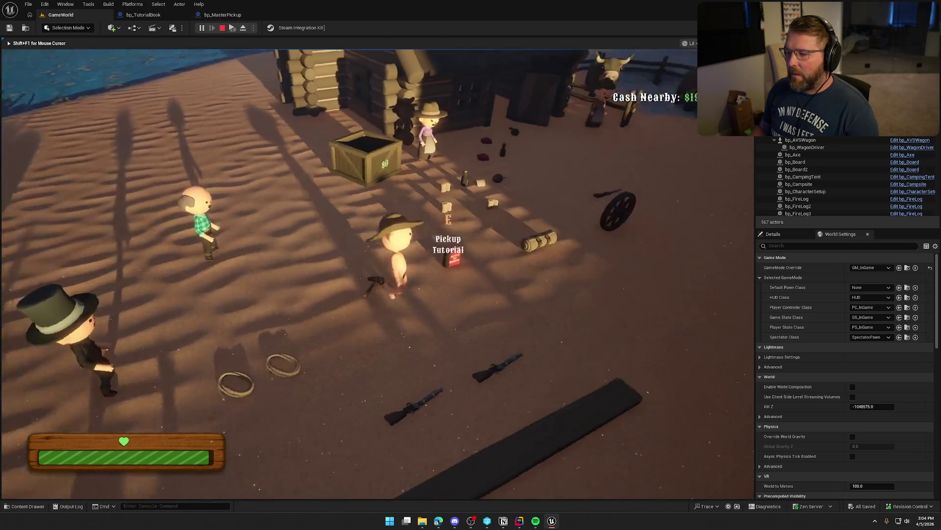
key(w)
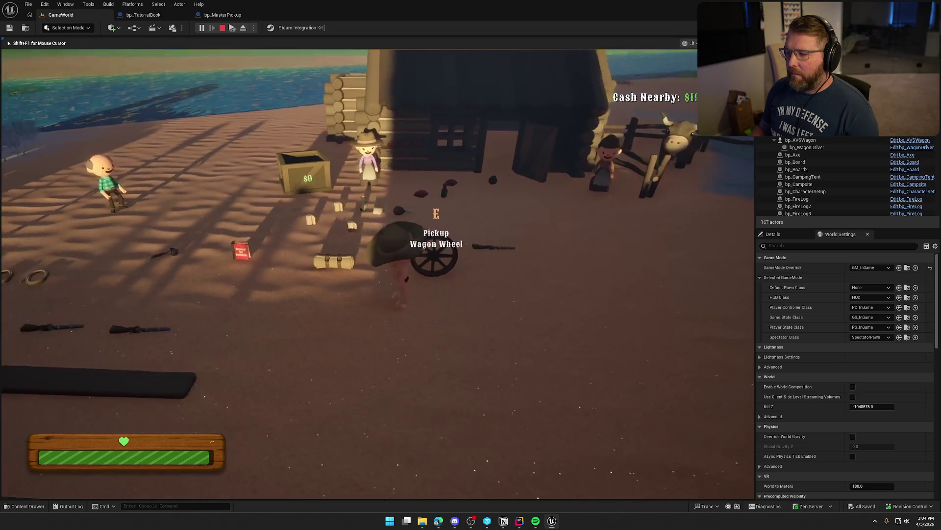
key(a)
key(e)
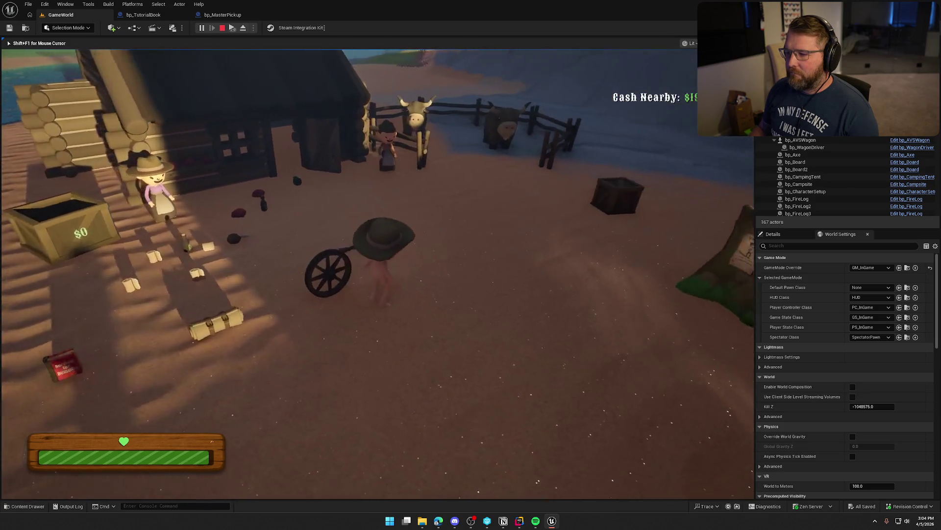
key(w)
key(w)
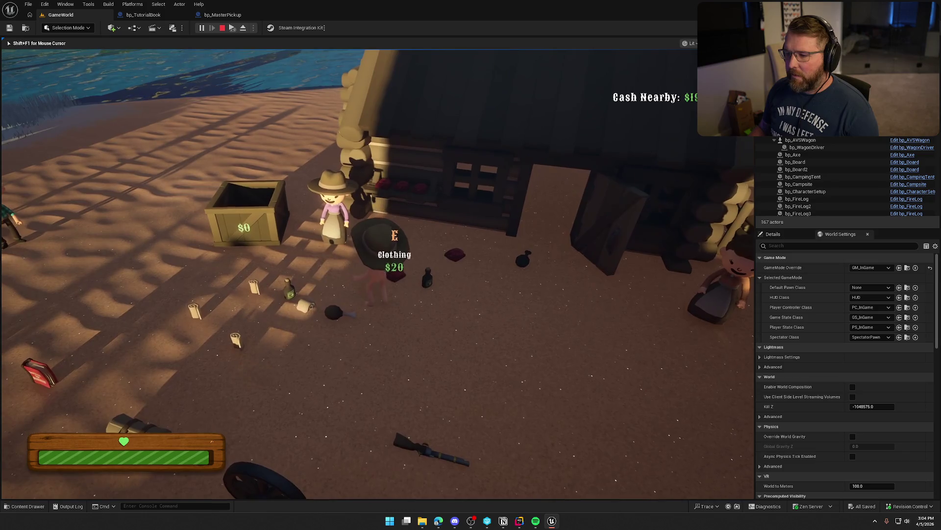
Step: Sprint toward the beach and back past the campfire to the wagon and crate
key(shift)
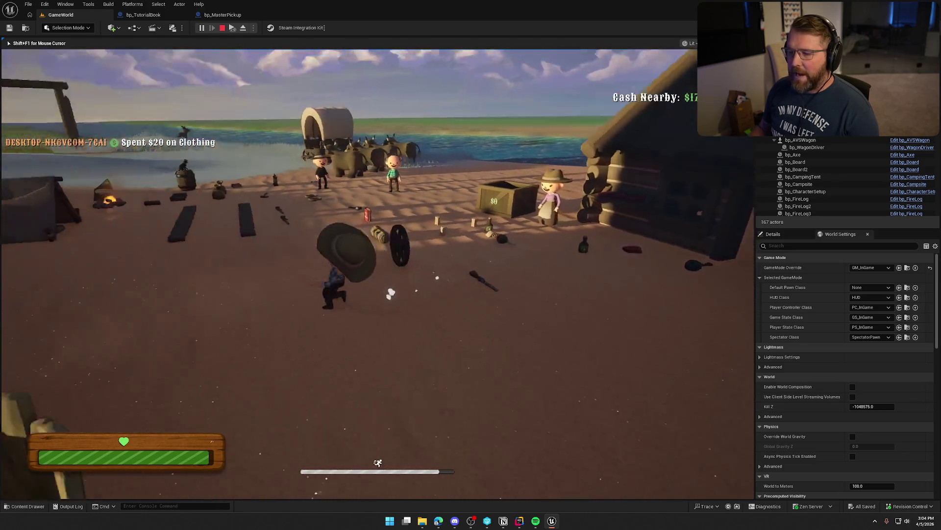
key(w)
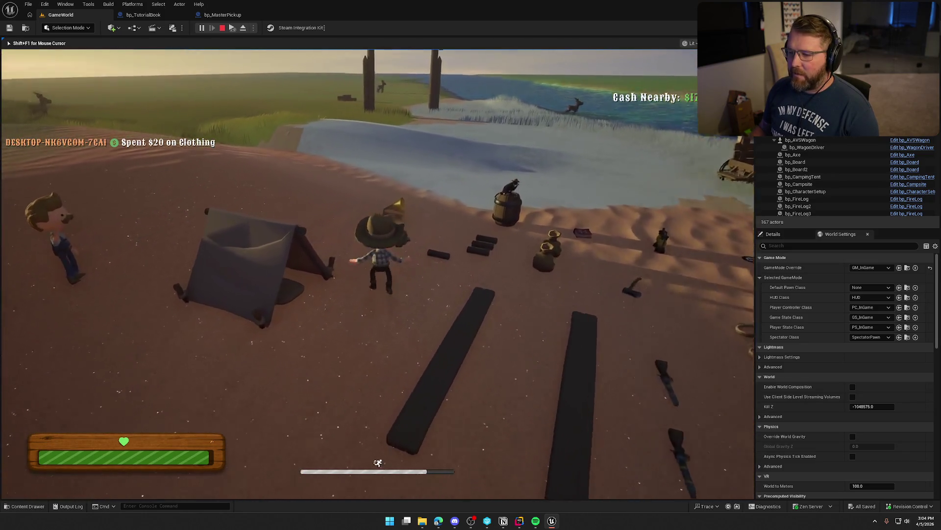
key(w)
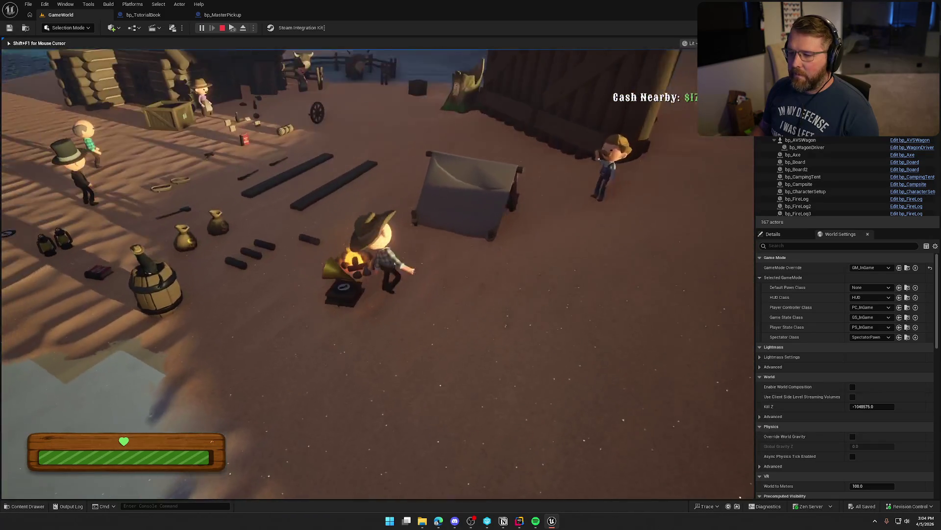
key(w)
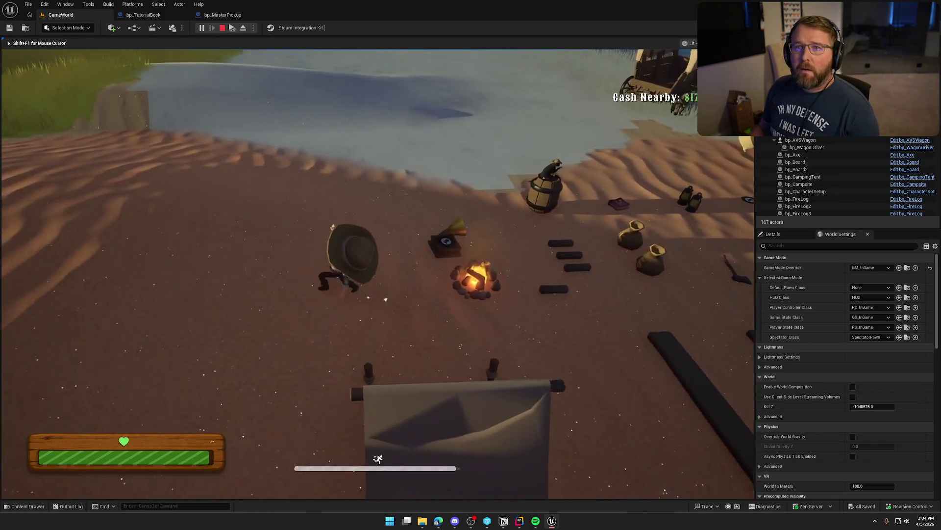
key(a)
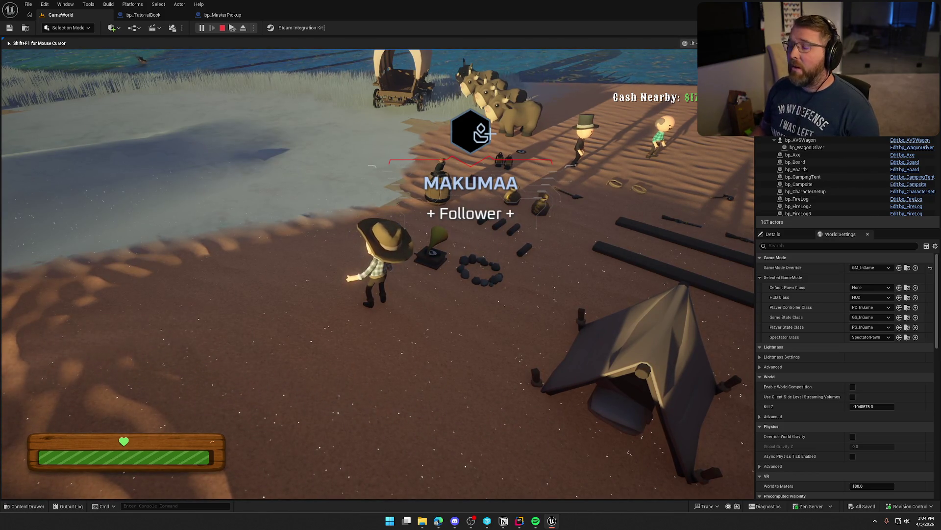
key(shift+w)
key(shift+w)
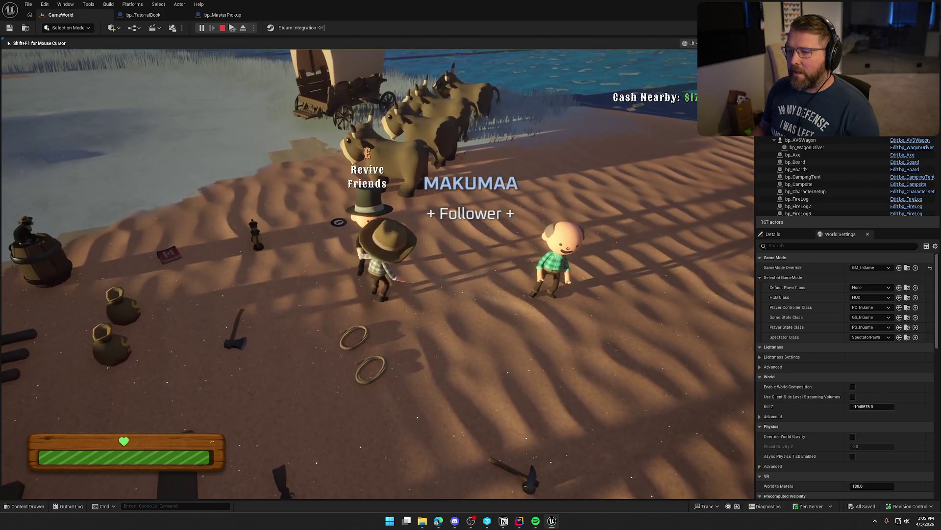
key(shift+w)
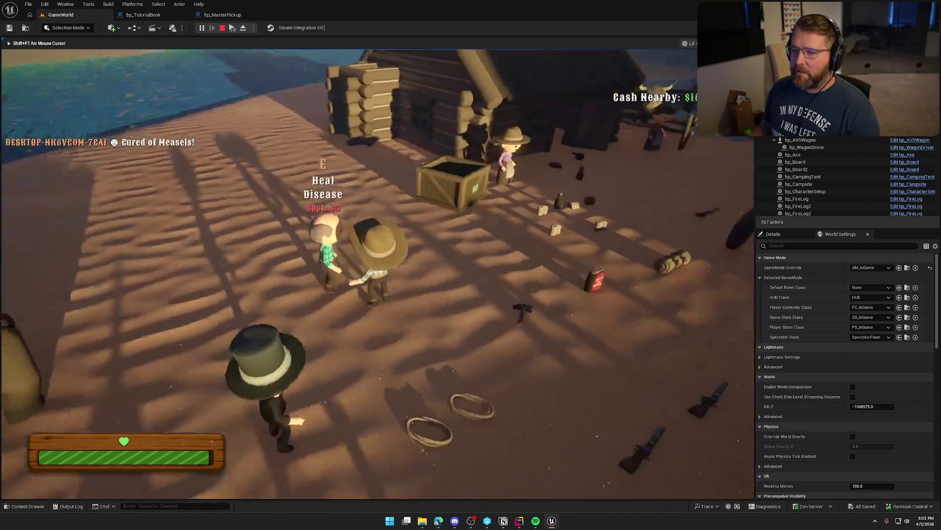
Step: Run the character around the cabin and wagon, climbing on and off the crate
key(shift+w)
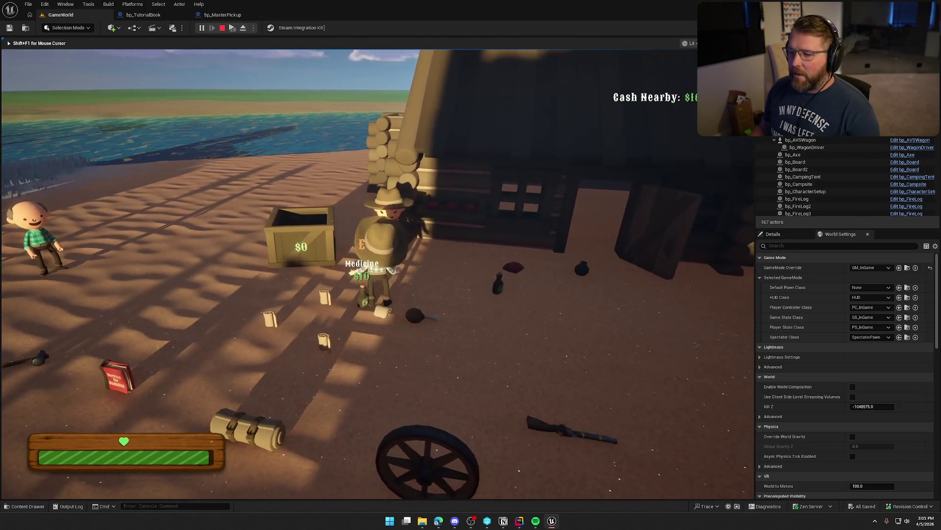
key(shift+w)
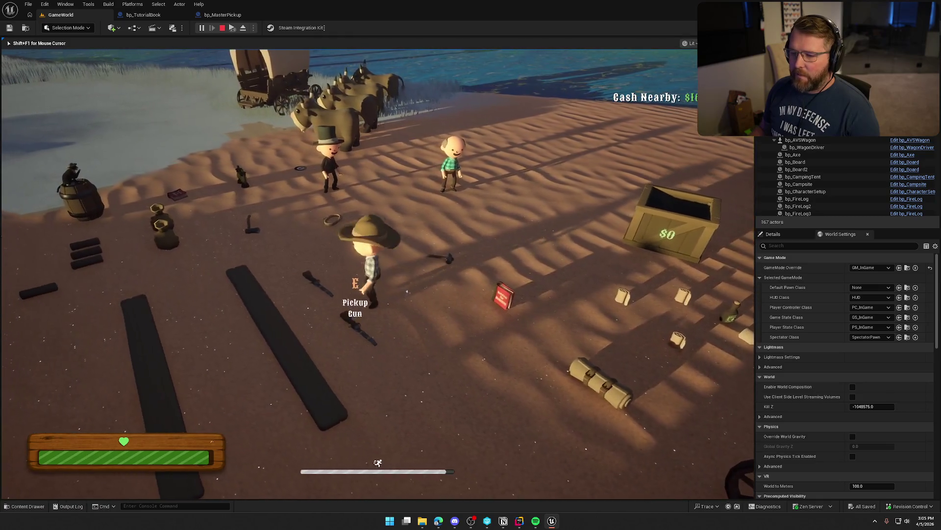
key(shift+w)
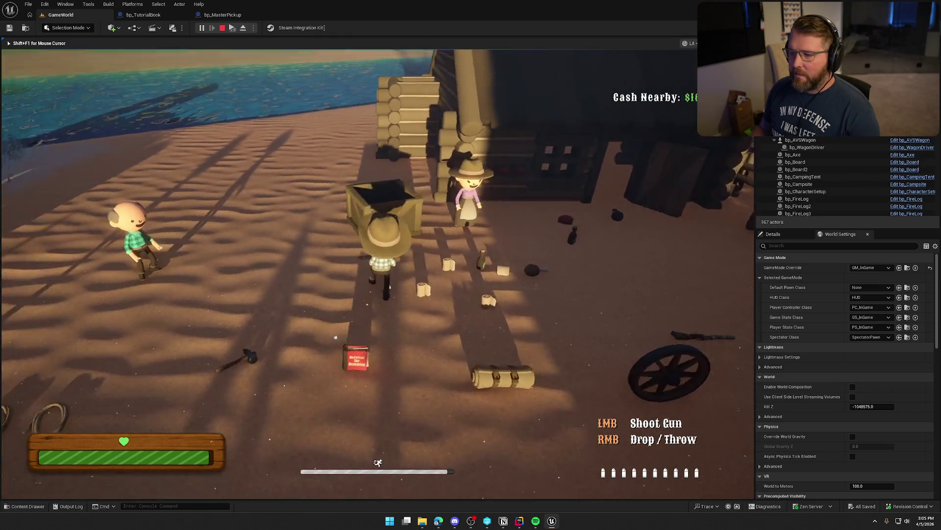
key(space)
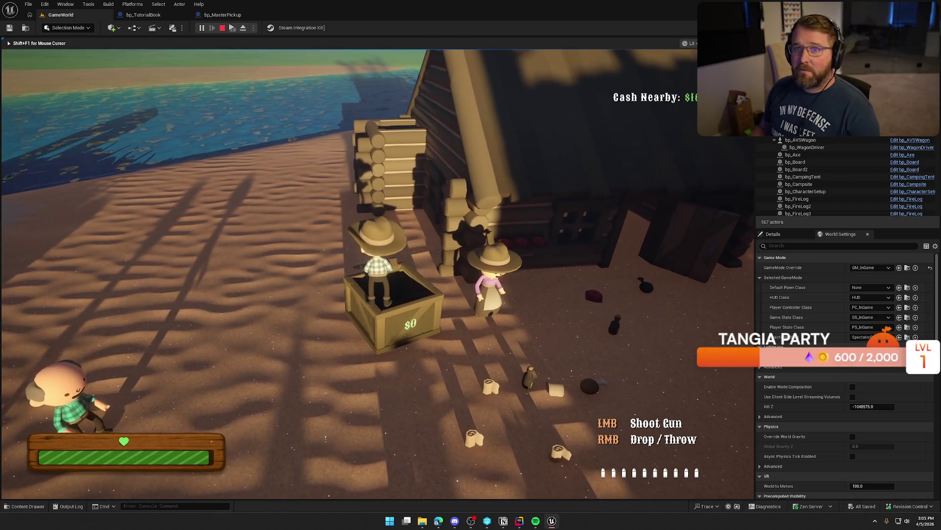
key(s)
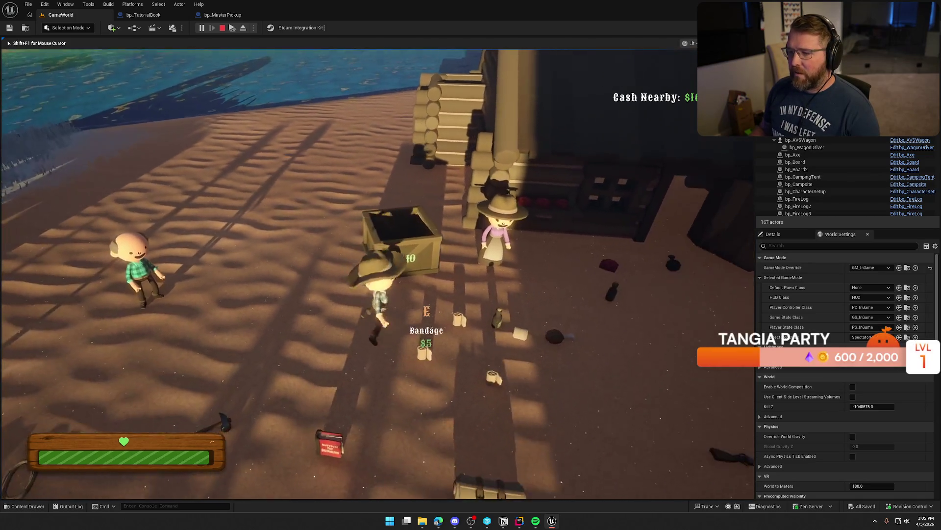
key(w)
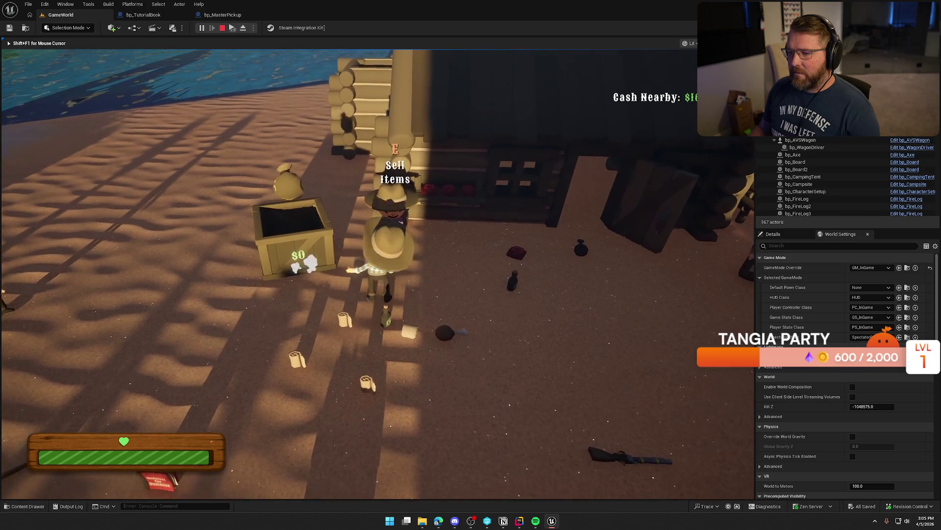
key(w)
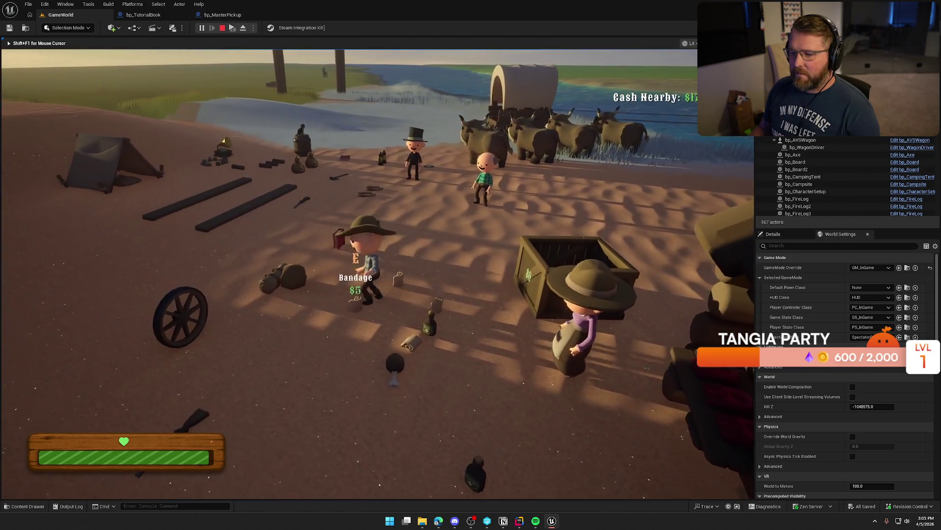
Step: Pick up the money bag several times and drop it at the sell crate
key(e)
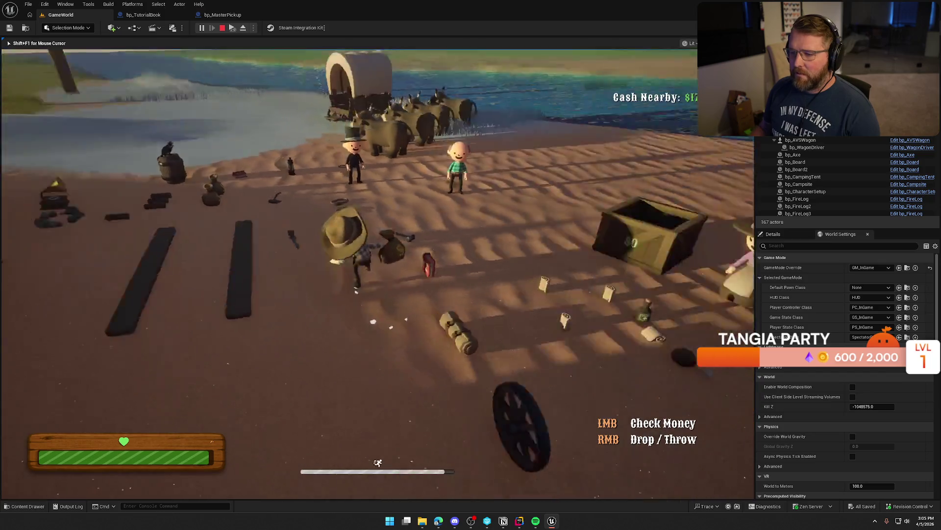
key(w)
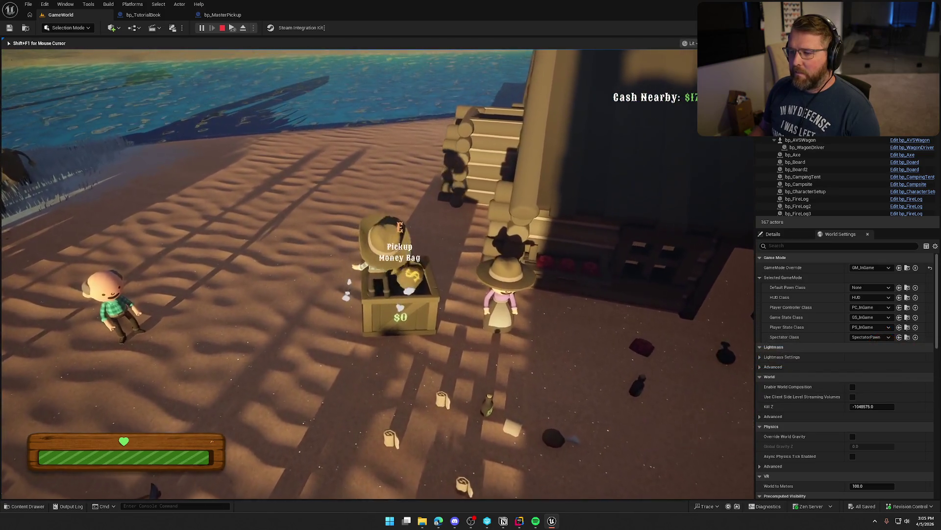
key(w)
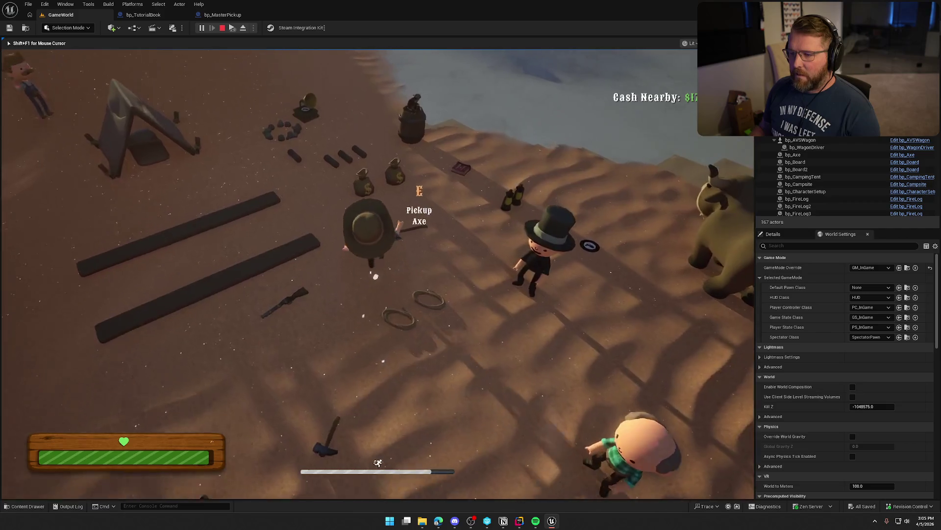
key(e)
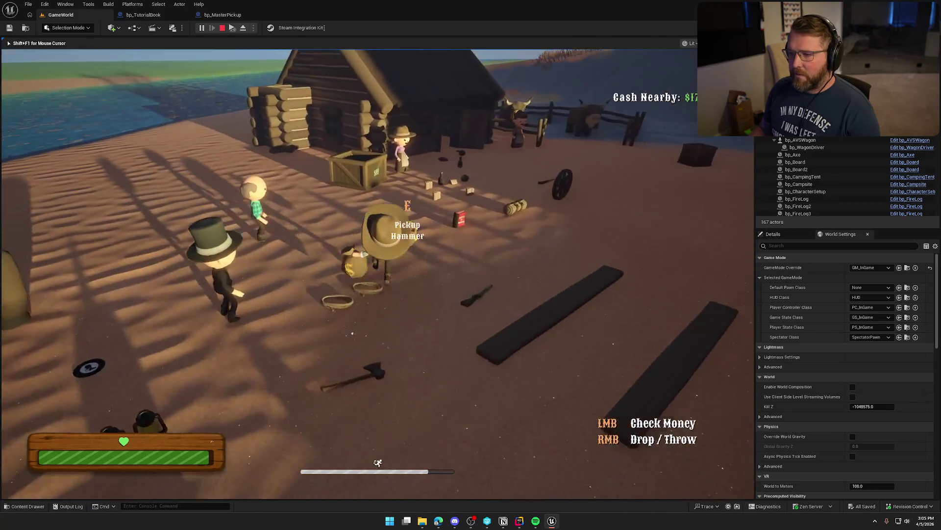
key(w)
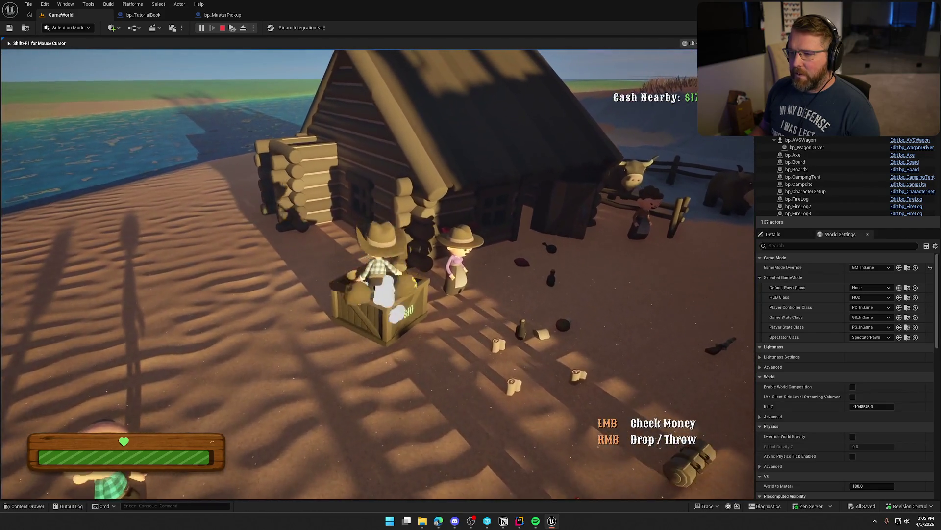
right_click(377, 274)
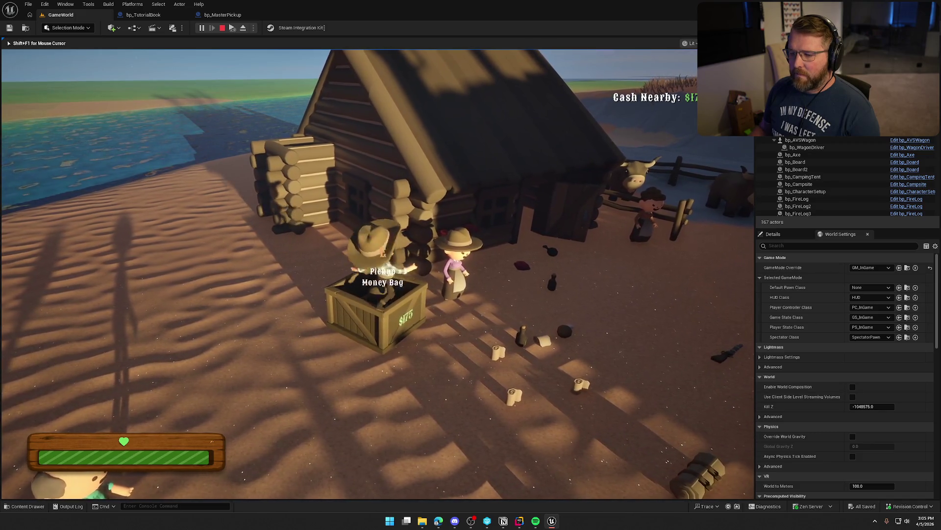
key(e)
key(s)
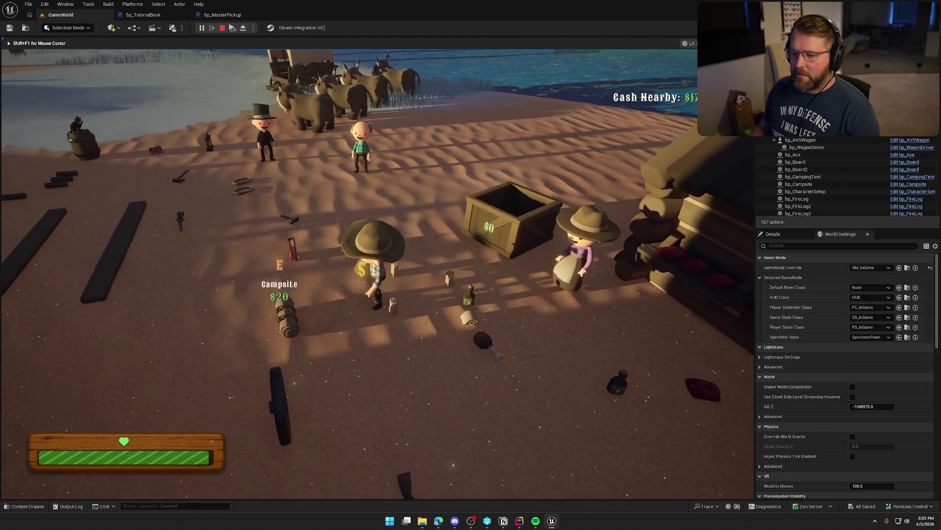
key(e)
right_click(378, 273)
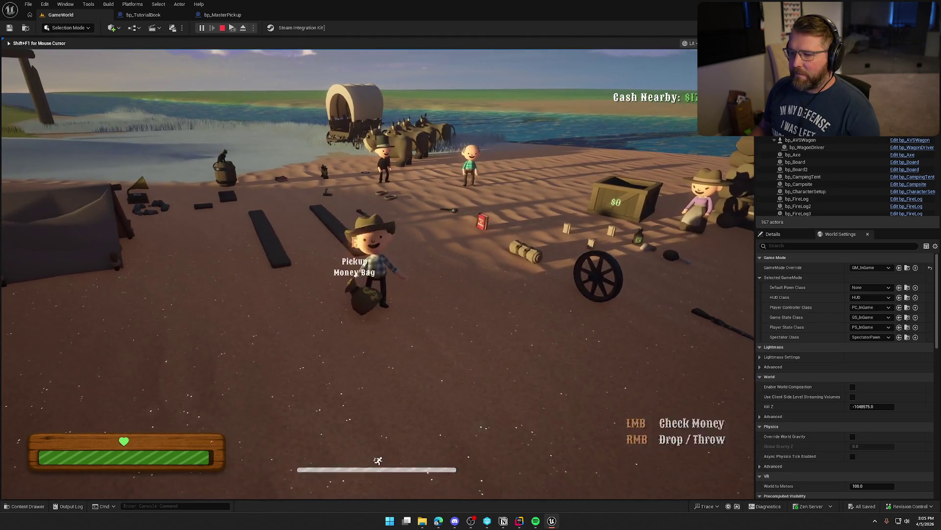
key(s)
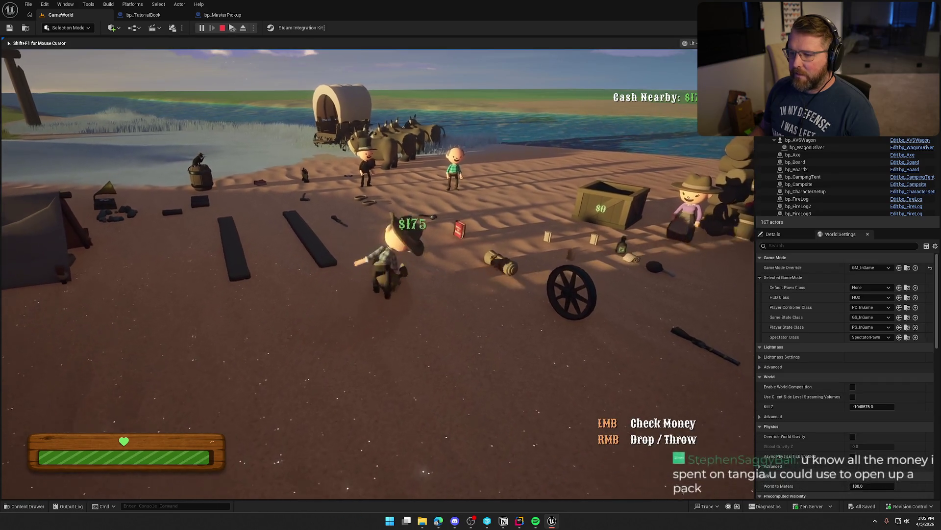
right_click(382, 274)
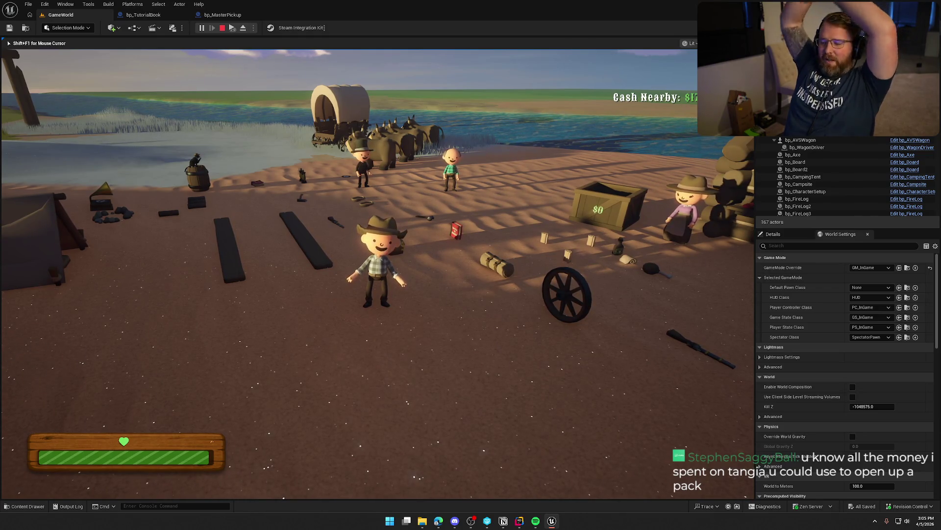
Step: Sprint past the campfire toward the gramophone, then stop PIE and return to bp_TutorialBook's graph
key(w)
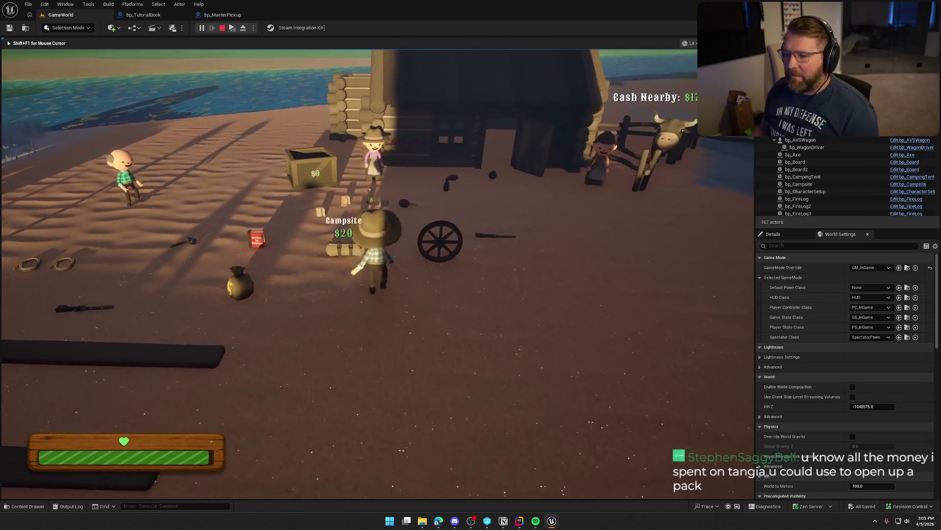
key(w)
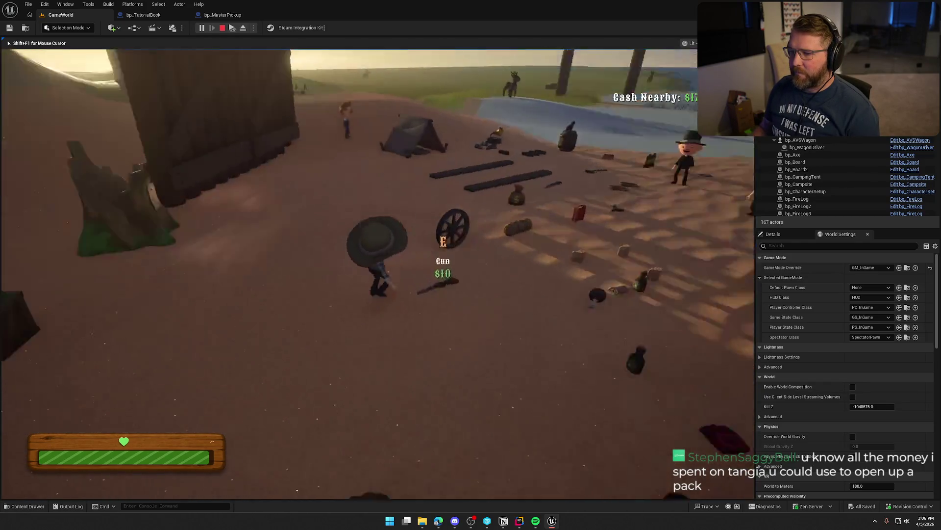
key(shift)
key(w)
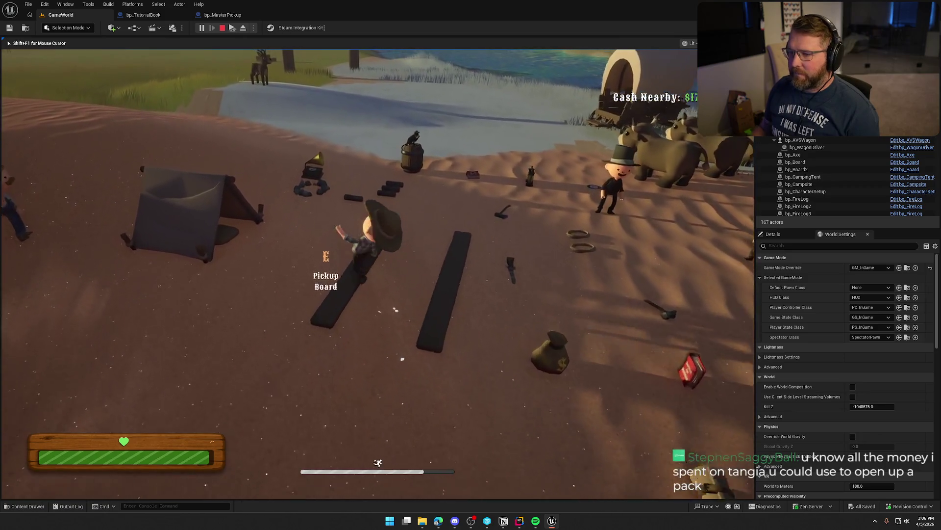
key(w)
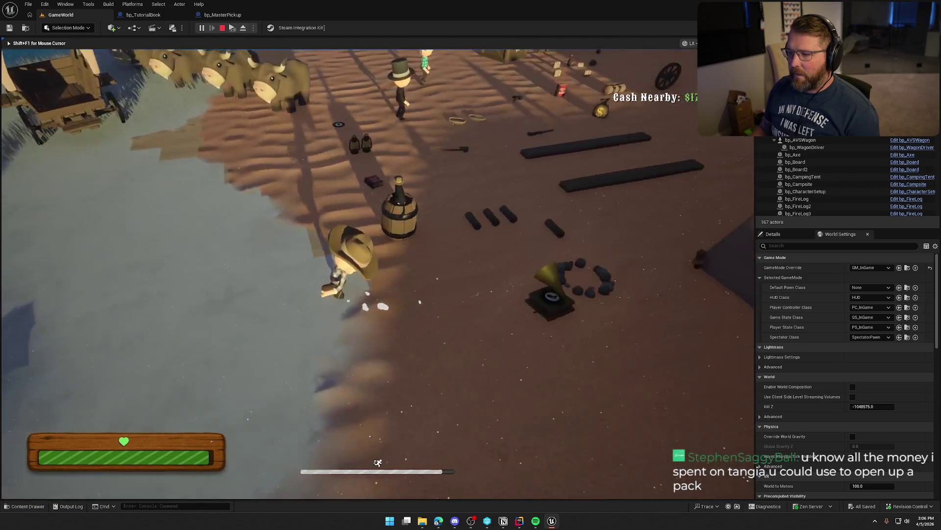
key(w)
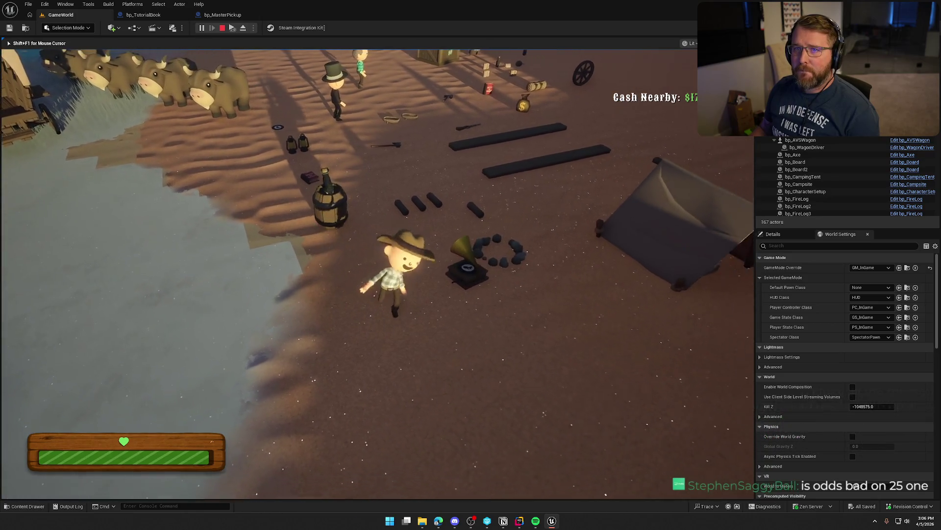
key(Escape)
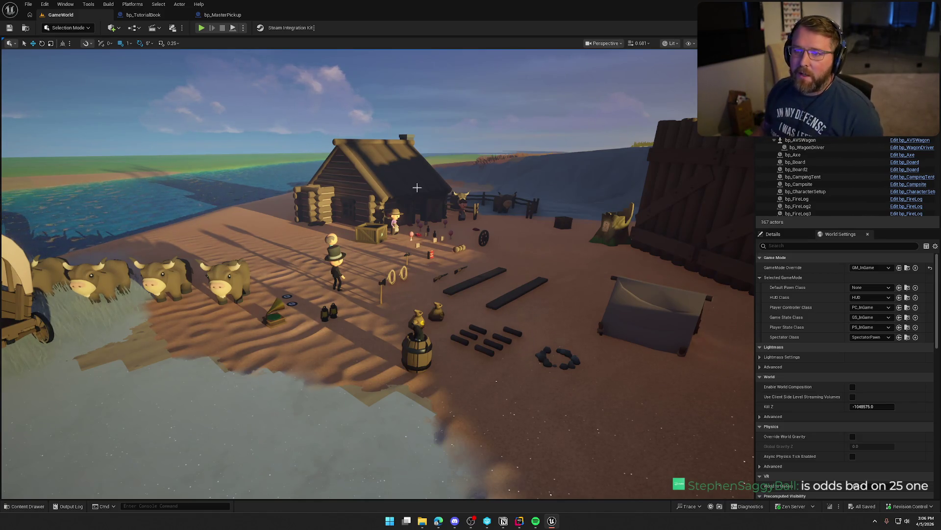
click(144, 15)
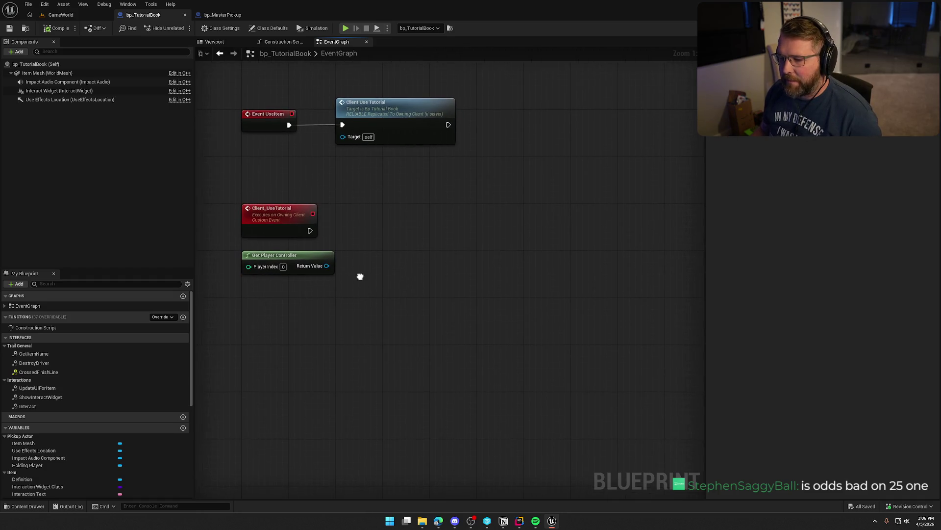
Step: Add a Set Input Mode Game And UI node off the player controller and position it
drag(324, 269, 347, 270)
text(set input mod)
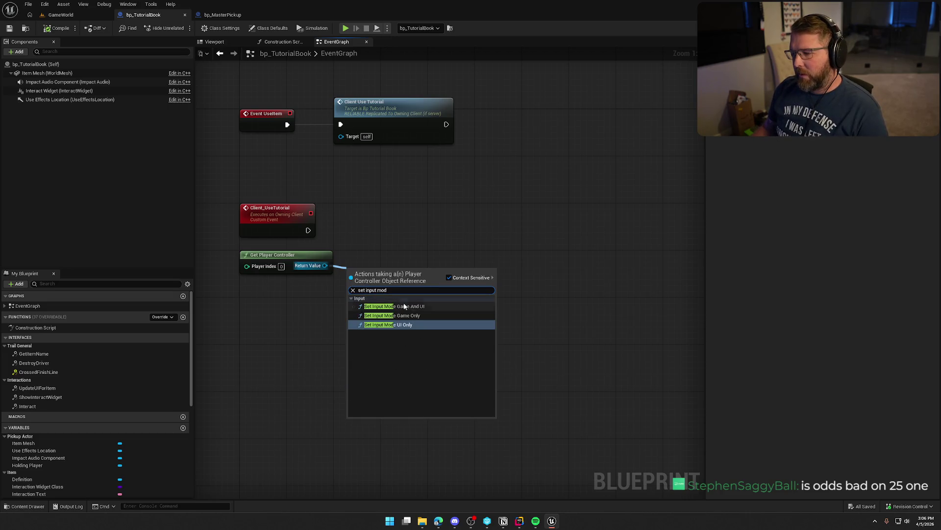
click(405, 306)
mouse_move(387, 275)
mouse_down()
mouse_move(416, 216)
mouse_move(422, 223)
mouse_up()
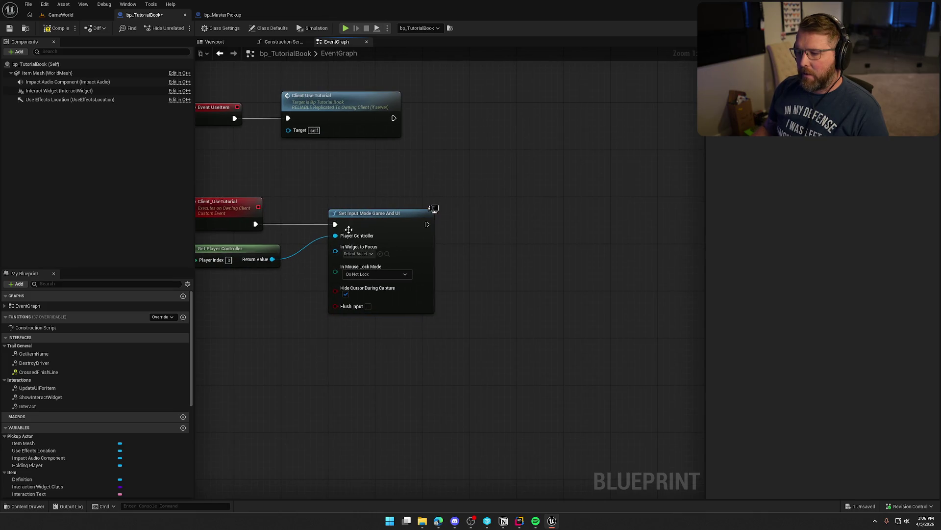
mouse_move(334, 257)
mouse_down()
mouse_move(353, 242)
mouse_move(333, 251)
mouse_up()
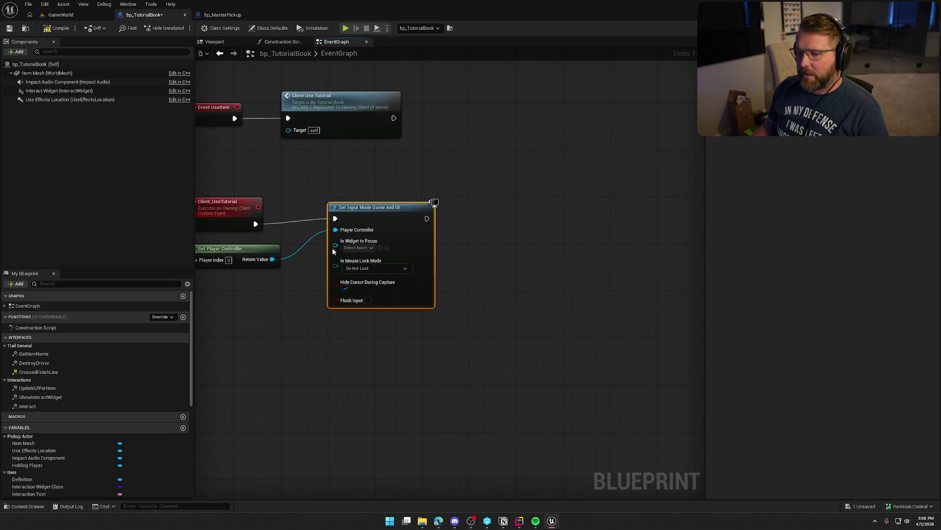
mouse_move(478, 250)
mouse_down()
mouse_move(405, 250)
mouse_move(429, 210)
mouse_up()
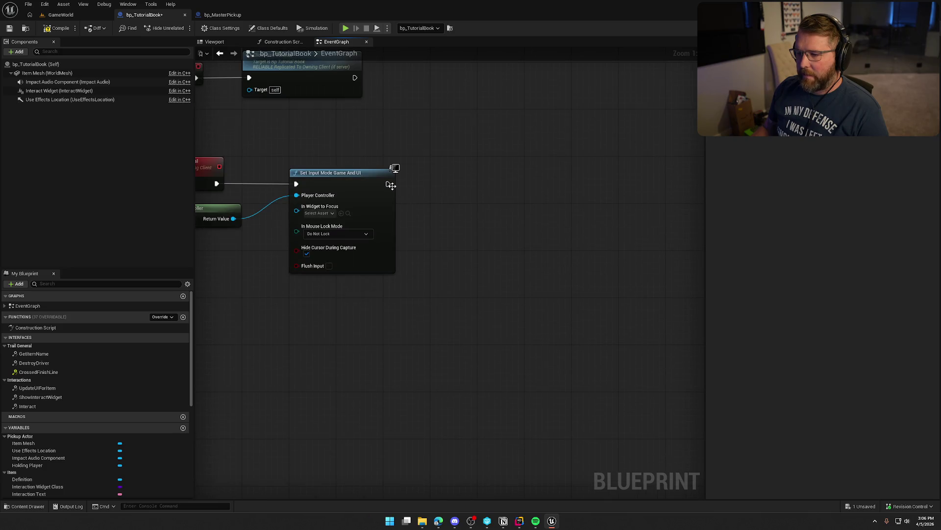
Step: Add a Set Show Mouse Cursor node beside Set Input Mode, then switch to the GameWorld level
right_click(392, 186)
drag(233, 219, 432, 207)
text(set)
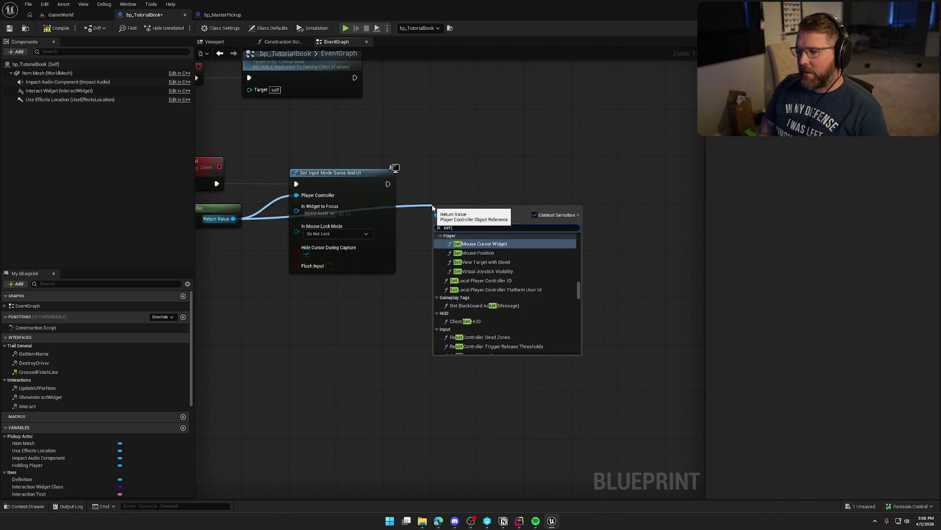
text( shou)
key(BackSpace)
text(w)
click(479, 266)
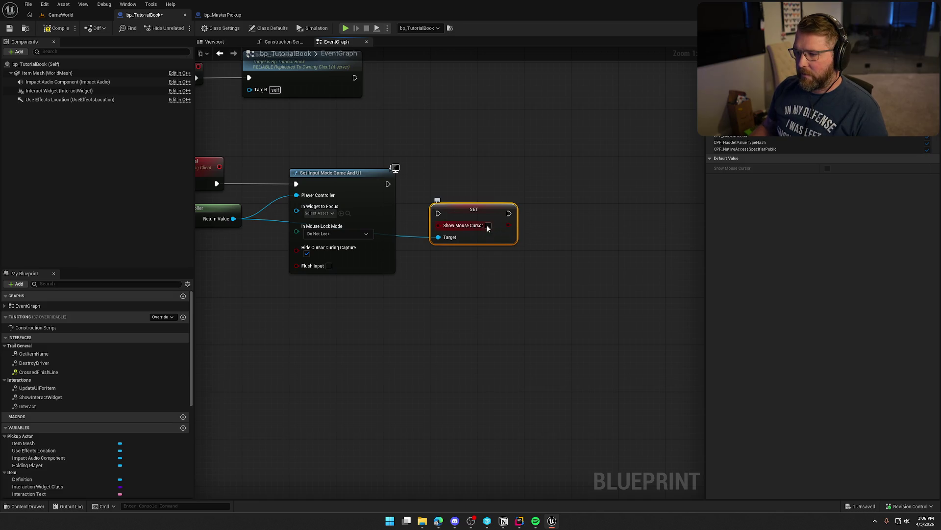
drag(466, 217, 466, 188)
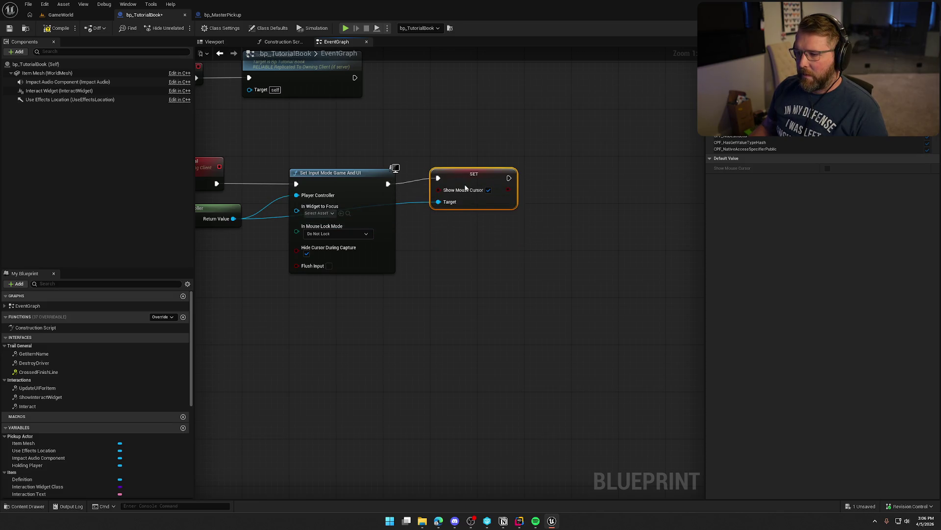
mouse_move(428, 221)
mouse_down()
mouse_move(424, 243)
mouse_move(476, 226)
mouse_up()
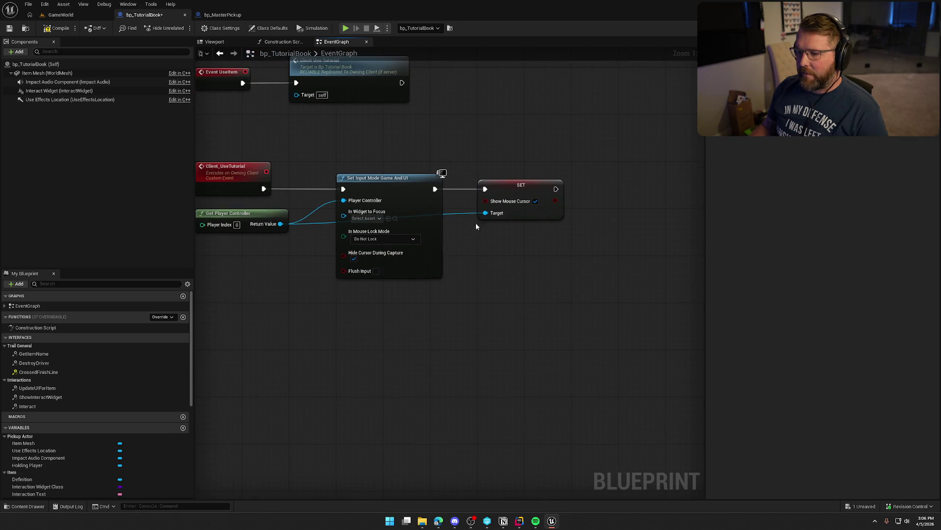
click(64, 16)
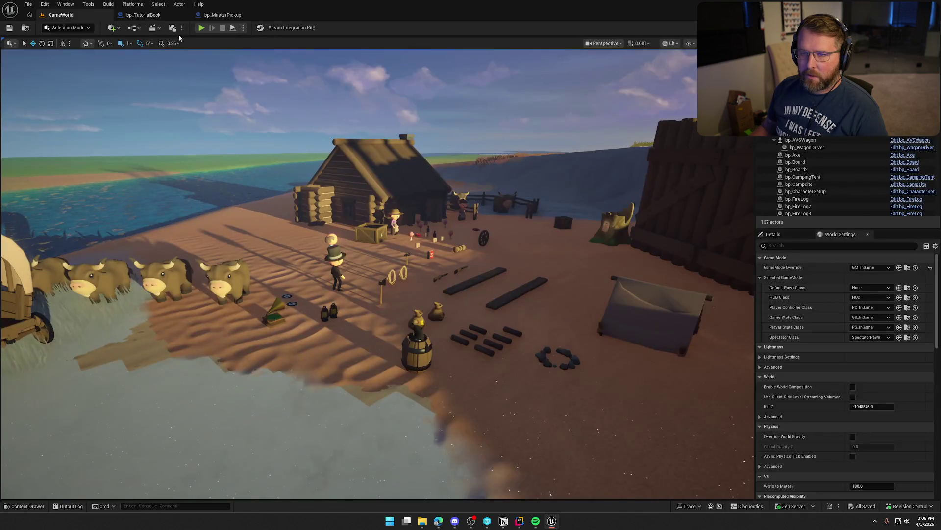
Step: Start and stop PIE twice, running the character across the lobby toward the fence and cows
click(211, 24)
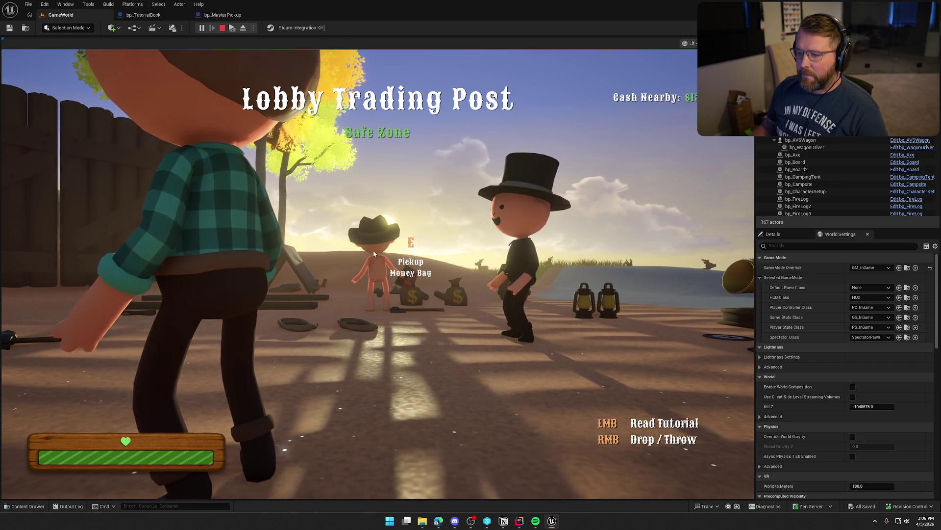
key(Escape)
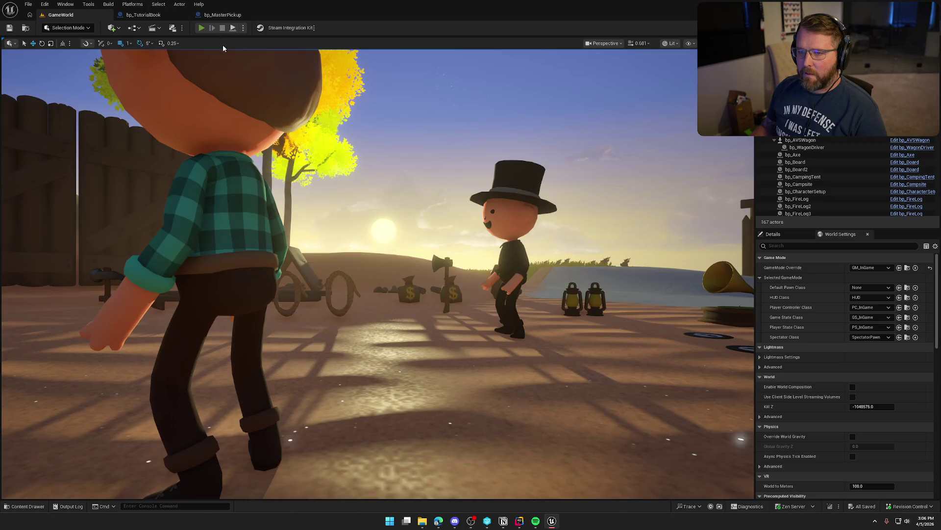
click(201, 27)
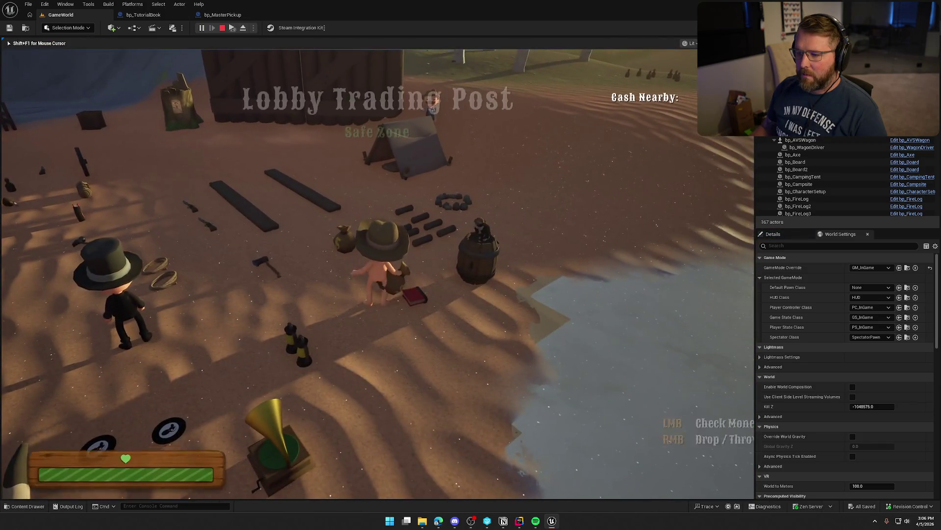
key(shift+w)
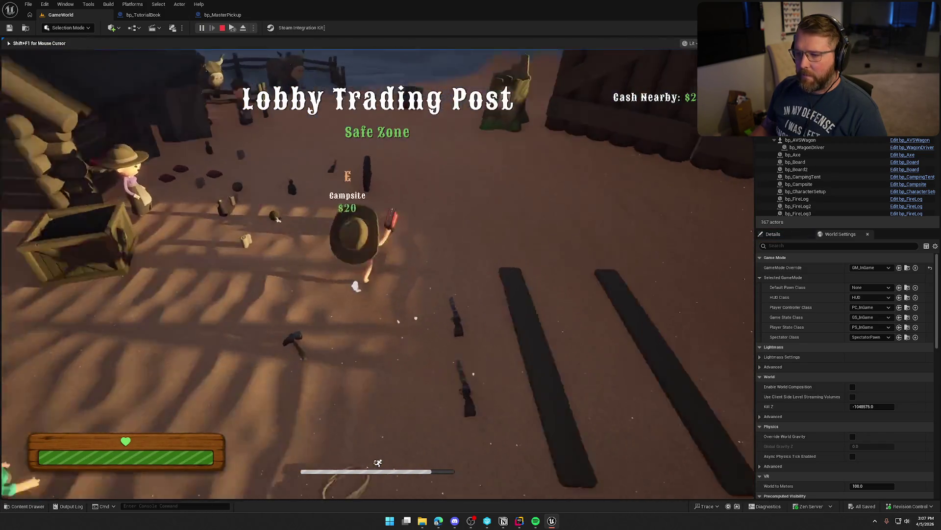
key(e)
key(shift+w)
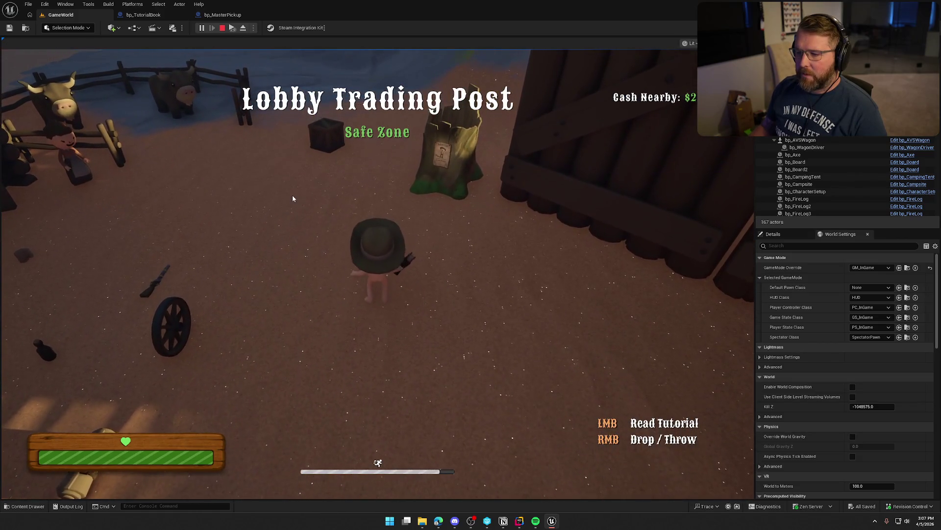
key(Escape)
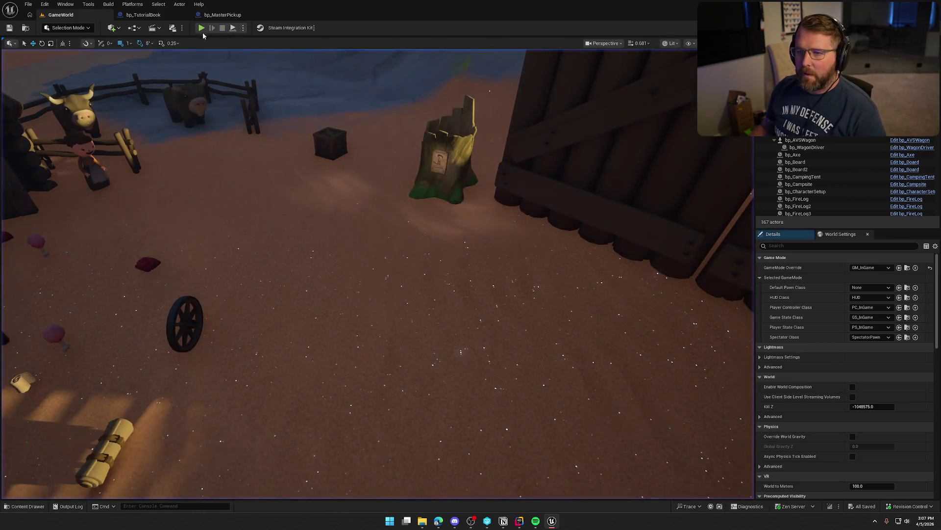
Step: Restart PIE with Alt+P, sprint toward the boards, free the mouse with the Windows key, then stop
key(alt+p)
key(shift+w)
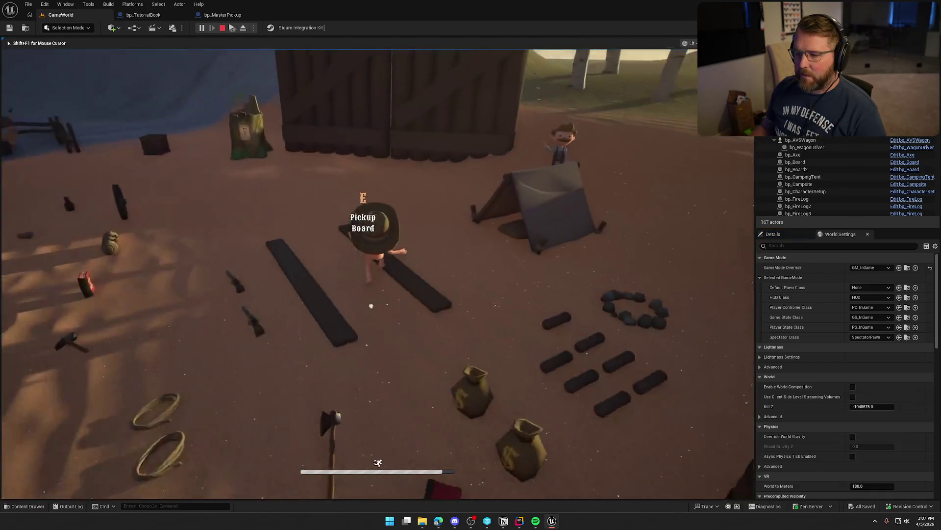
key(super)
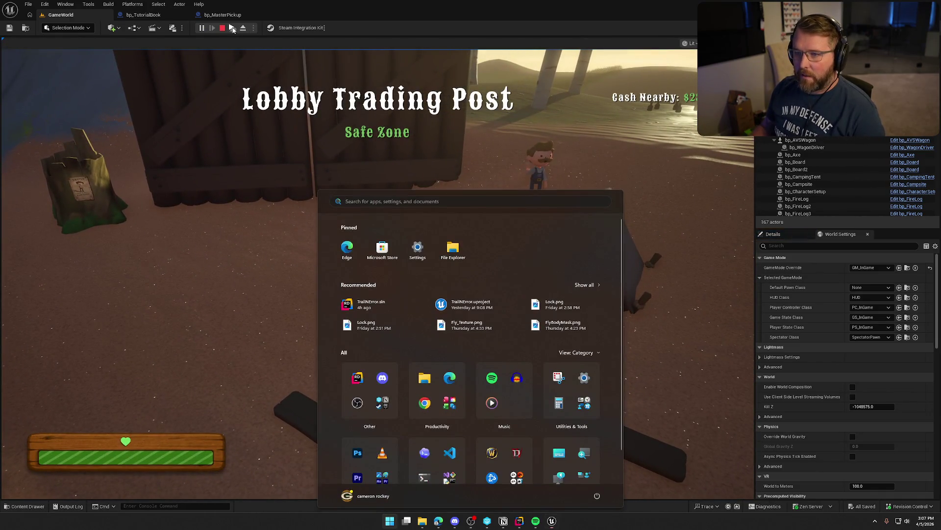
key(super)
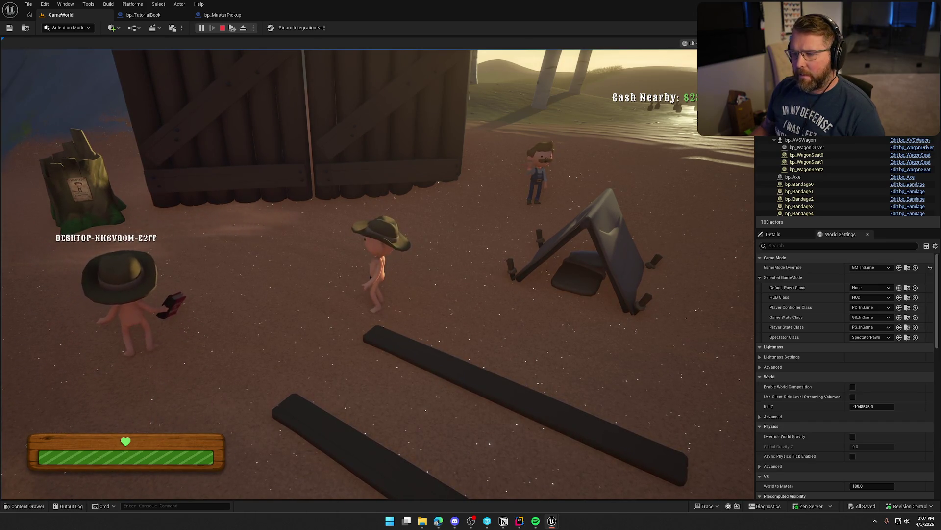
key(Escape)
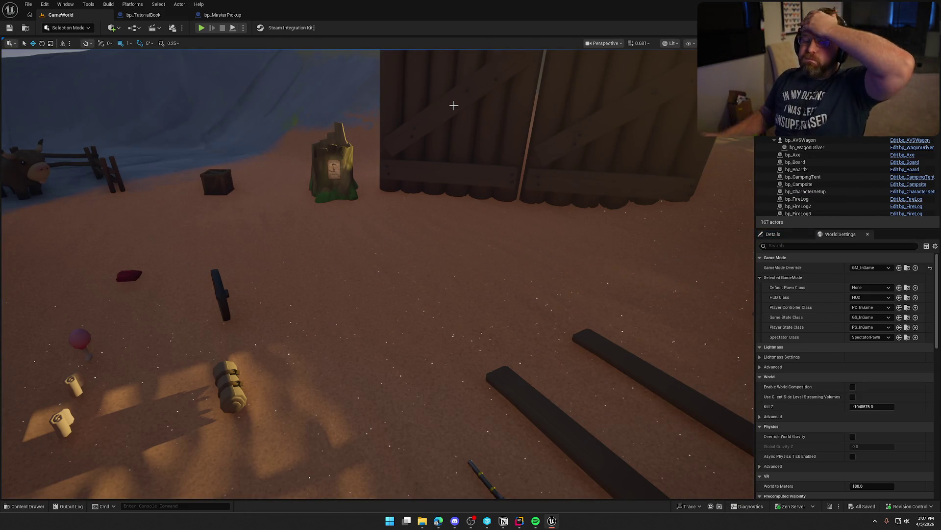
Step: Return to bp_TutorialBook via bp_MasterPickup, select the Set Input Mode and SET nodes, then Alt+Tab to the stream
click(221, 15)
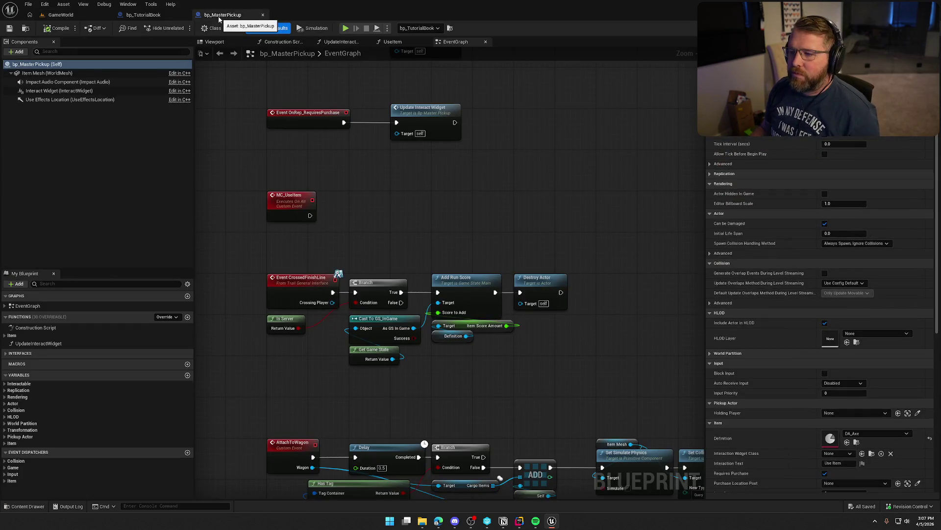
click(147, 15)
mouse_move(563, 316)
mouse_down()
mouse_move(461, 273)
mouse_move(284, 169)
mouse_move(369, 161)
mouse_up()
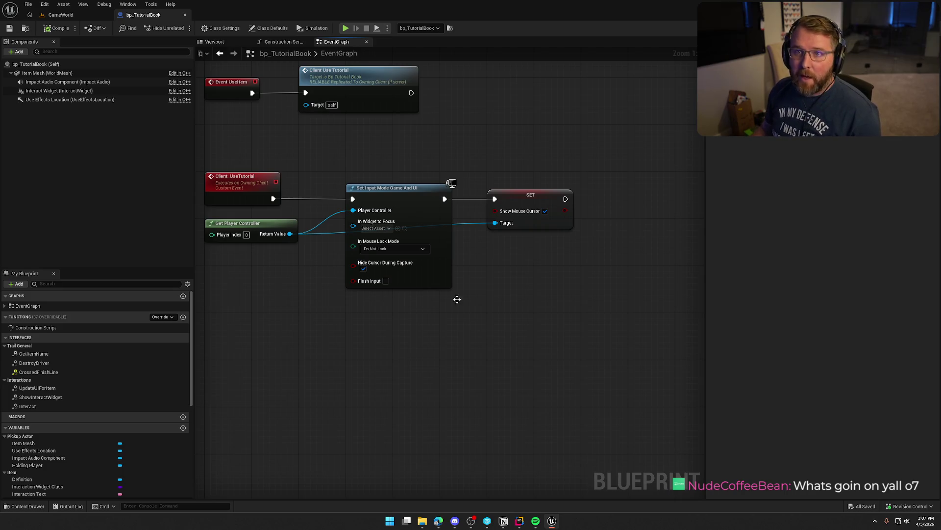
drag(527, 322, 546, 352)
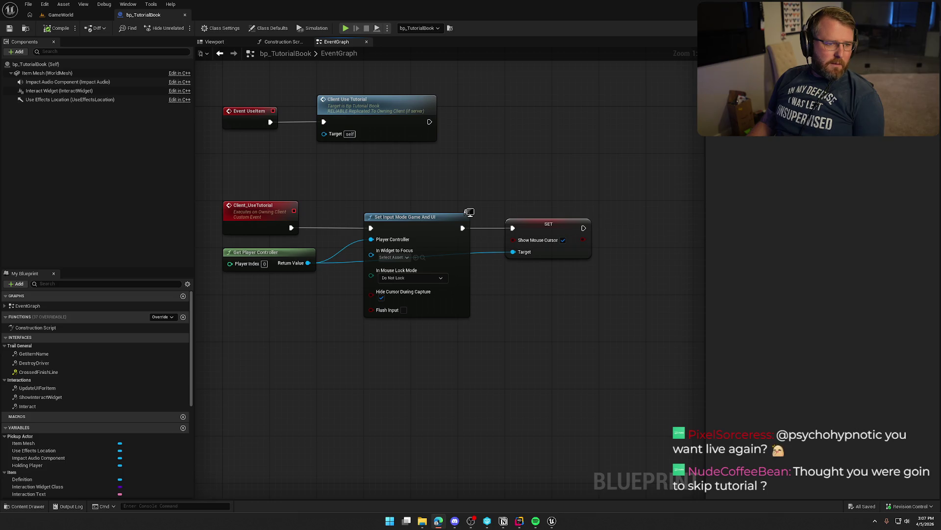
key(alt+Tab)
Step: Move the stream browser window up, maximize it to watch, then restore it to a smaller size
drag(359, 93, 371, 59)
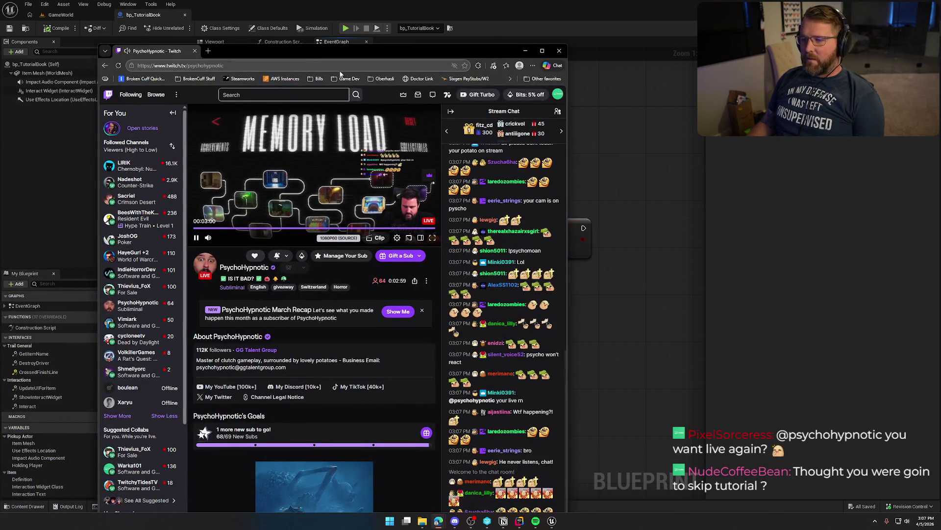
double_click(370, 51)
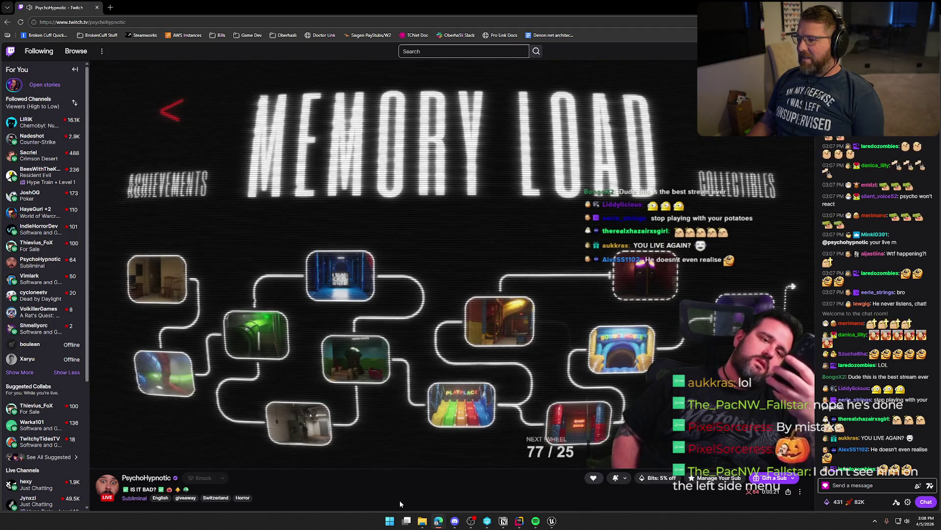
mouse_move(755, 361)
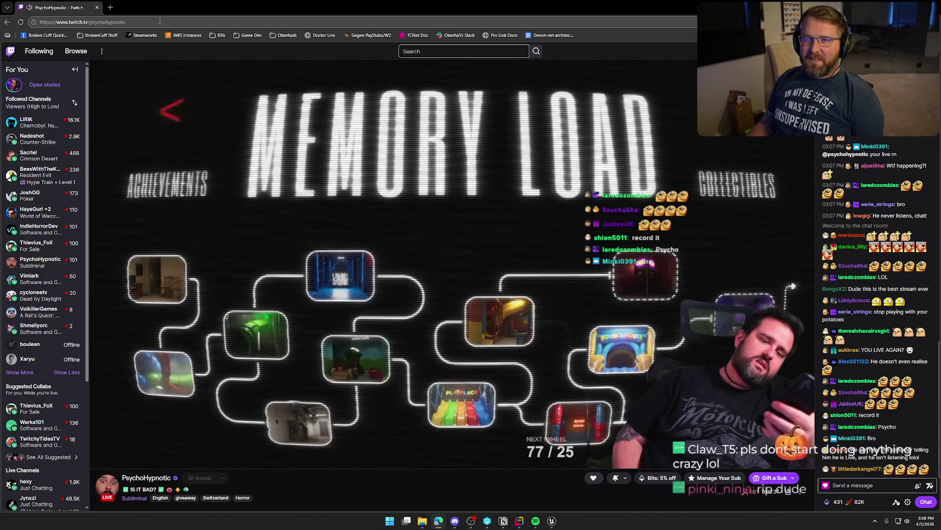
double_click(177, 10)
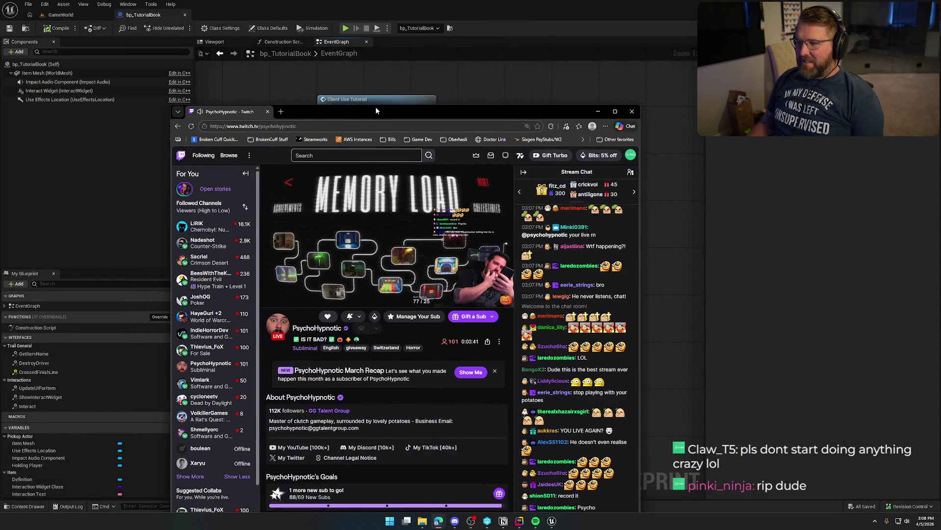
Step: Close the stream browser and pan the bp_TutorialBook graph down to the Client_UseTutorial nodes
click(267, 111)
drag(488, 186, 507, 241)
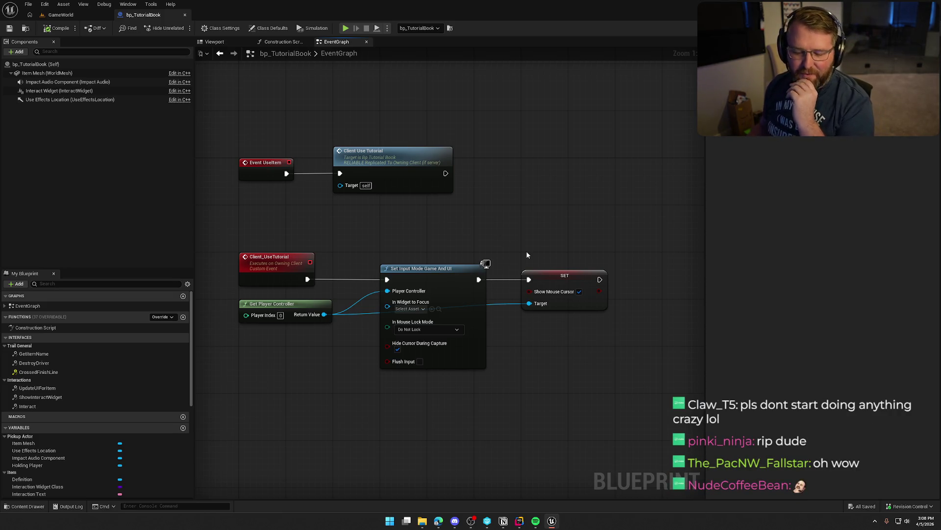
drag(527, 255, 529, 280)
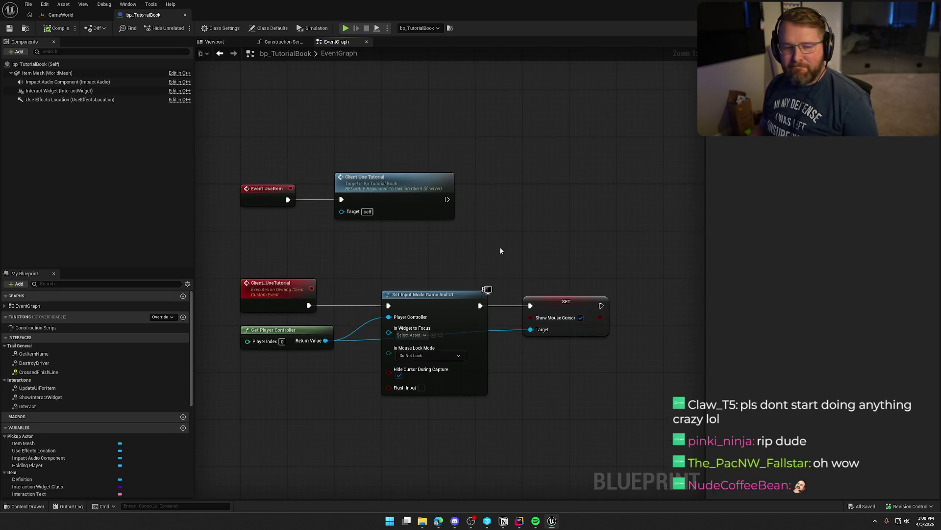
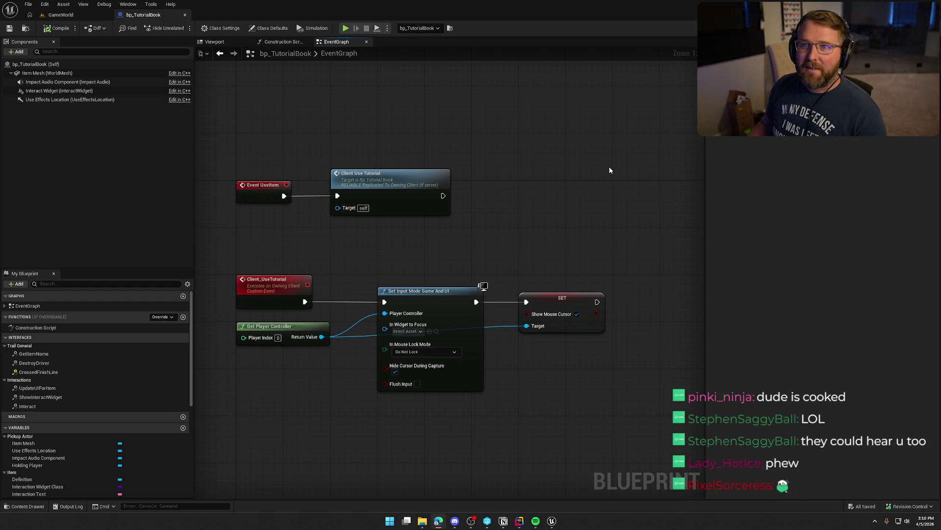
Step: Pan around the blueprint event graph to look over the nodes
drag(495, 144, 498, 163)
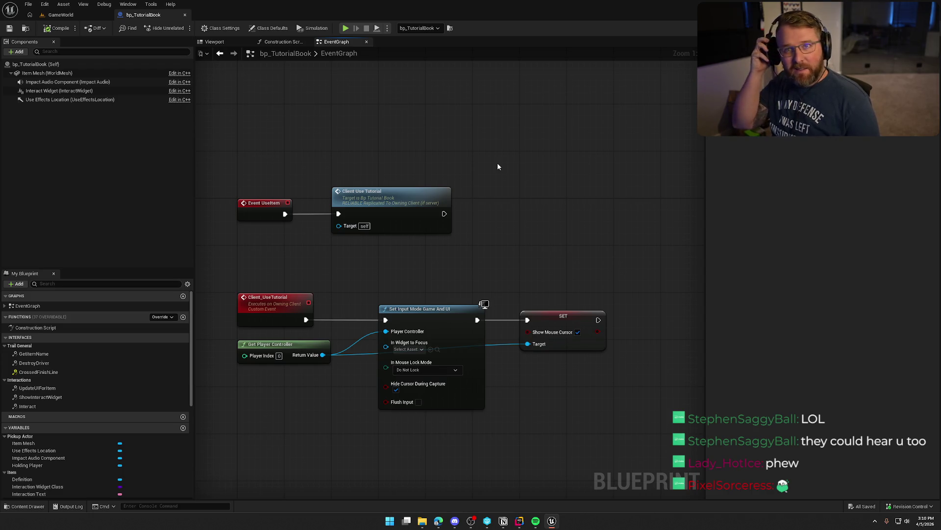
mouse_move(498, 167)
mouse_down()
mouse_move(466, 162)
mouse_move(532, 204)
mouse_move(551, 175)
mouse_up()
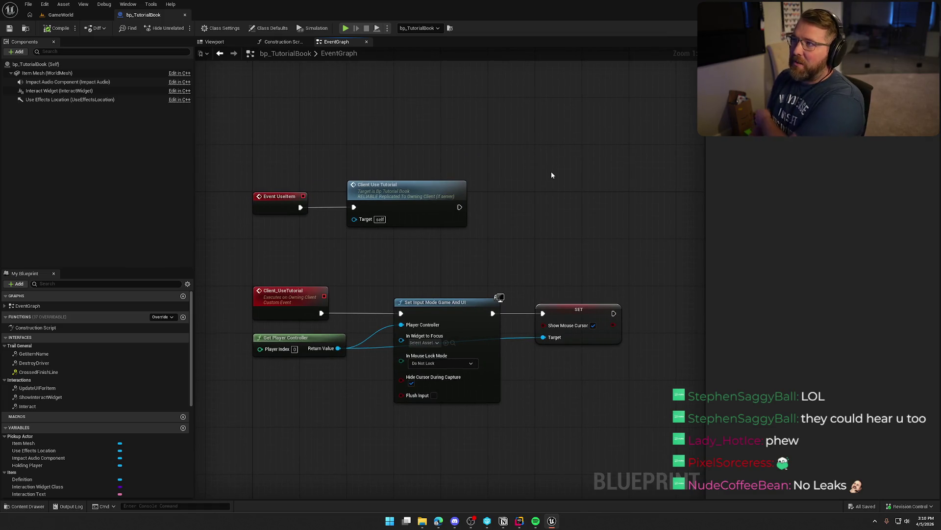
mouse_move(551, 175)
mouse_down()
mouse_move(548, 150)
mouse_move(508, 126)
mouse_move(528, 152)
mouse_up()
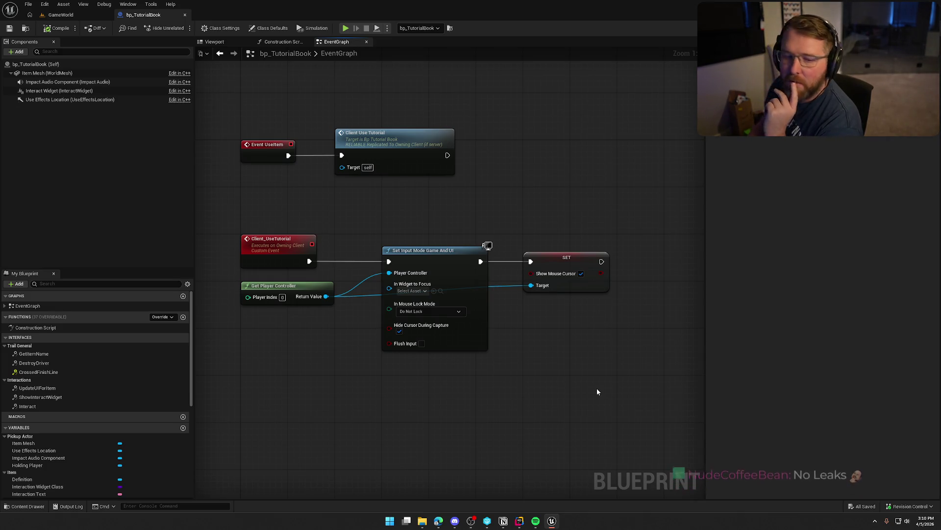
key(alt+Tab)
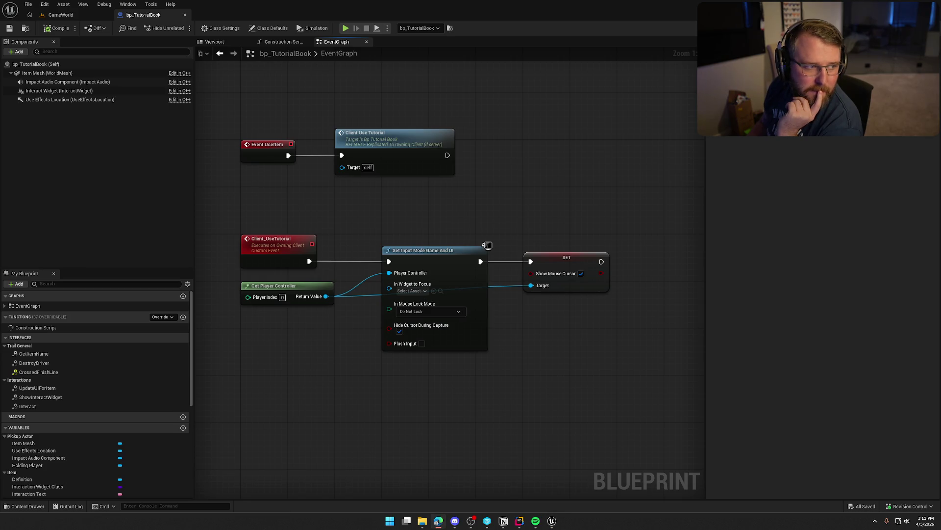
drag(501, 199, 512, 224)
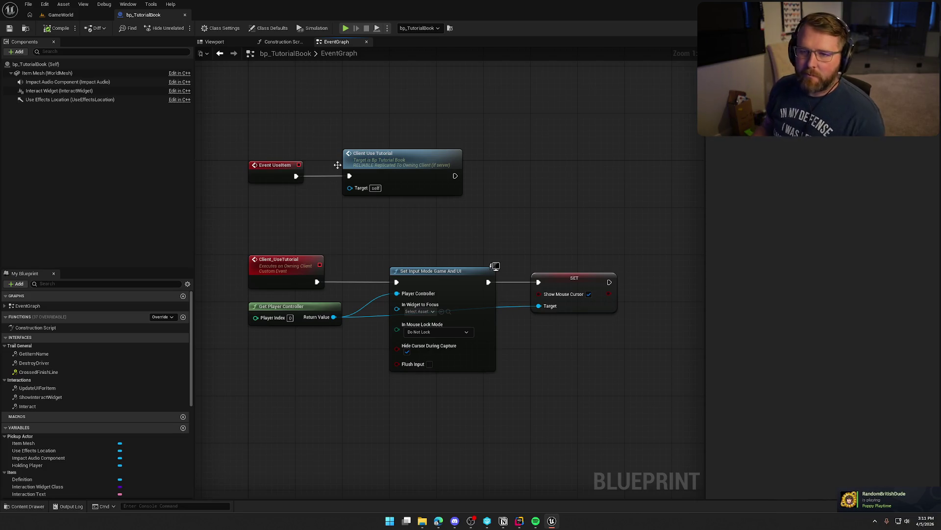
Step: Switch to the GameWorld level, open bp_Player and frame its preview on the Player Camera
click(60, 14)
scroll(44, 417, up, 3)
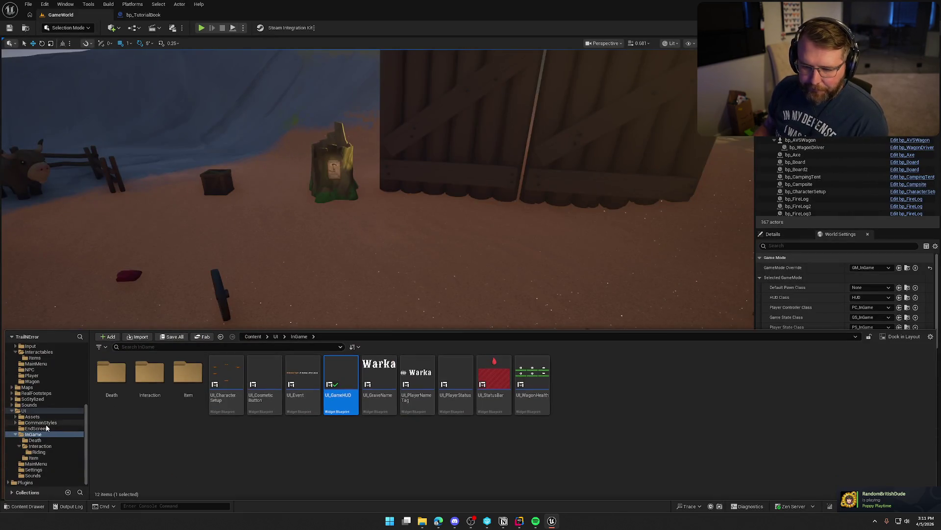
click(44, 422)
double_click(150, 377)
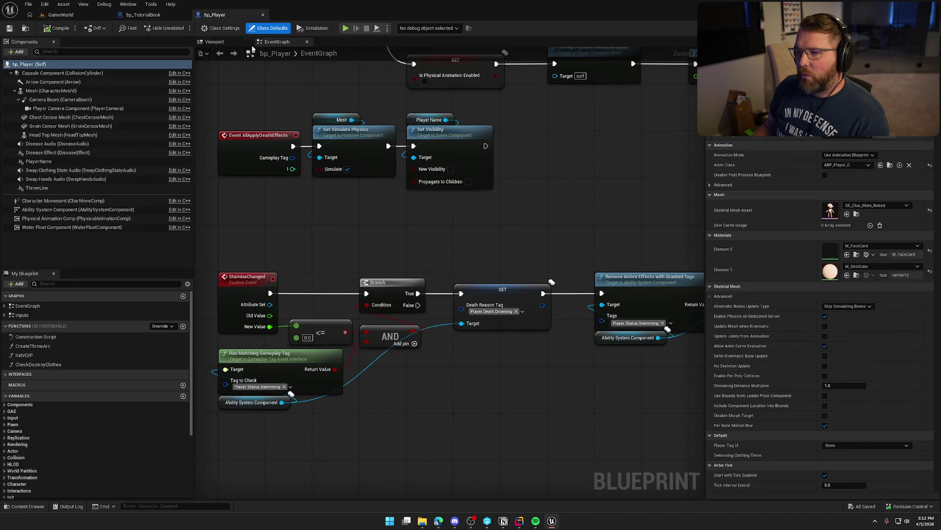
click(215, 41)
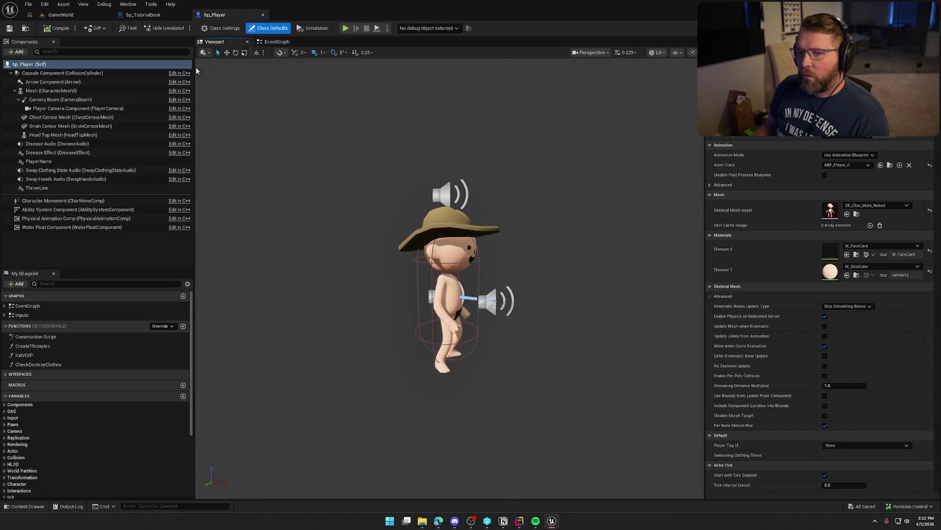
click(60, 108)
drag(283, 172, 250, 172)
key(f)
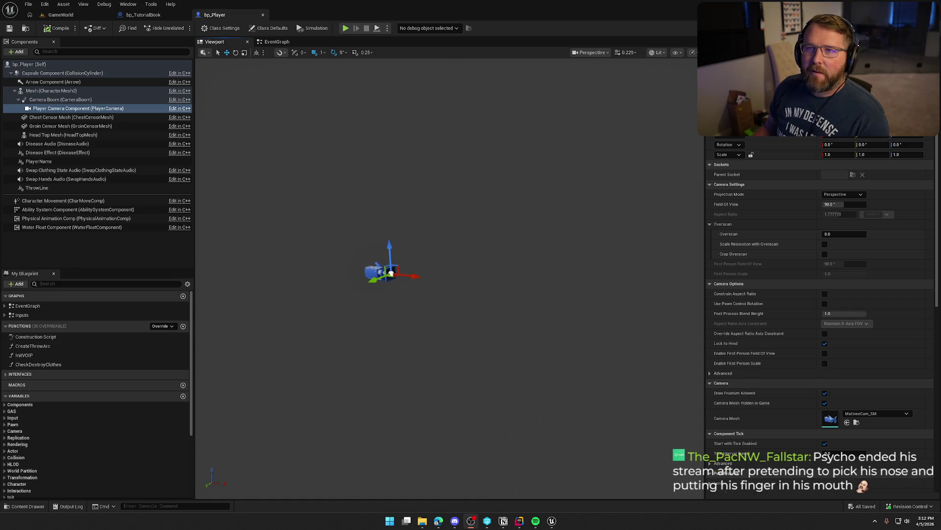
mouse_move(390, 105)
mouse_down()
mouse_move(436, 106)
mouse_move(295, 155)
mouse_up()
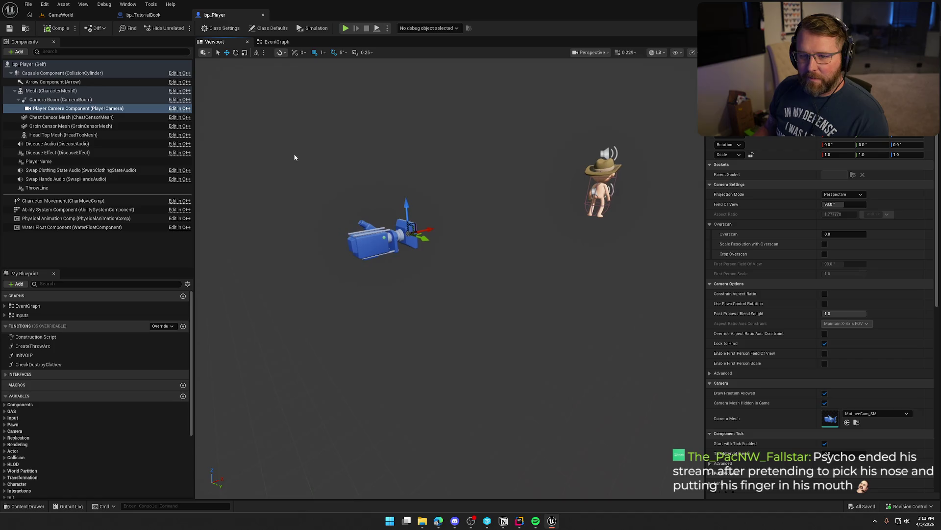
Step: Add a Static Mesh component named TutorialBook under the Player Camera
right_click(68, 109)
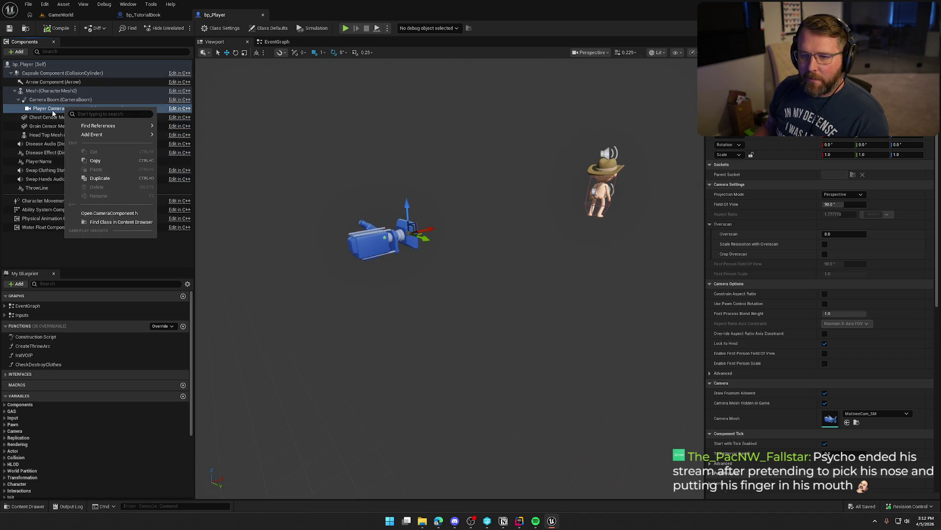
click(19, 53)
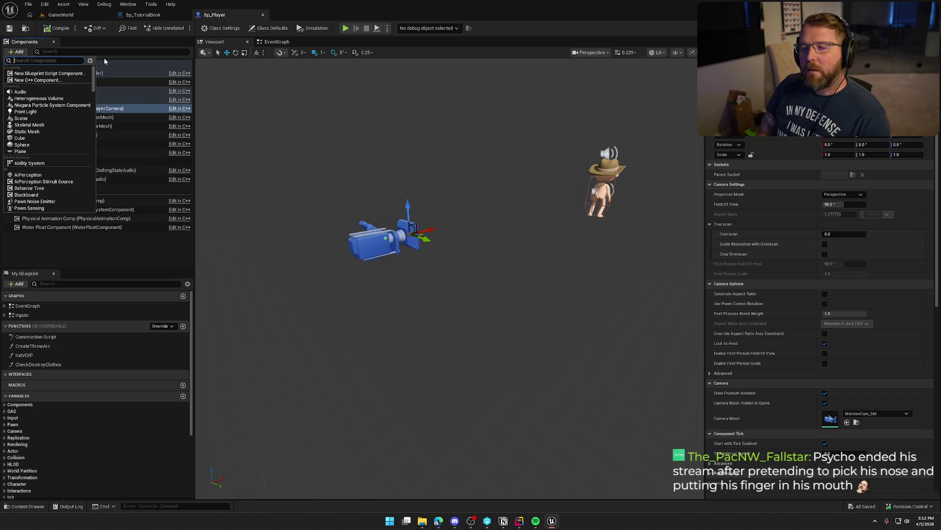
text(static)
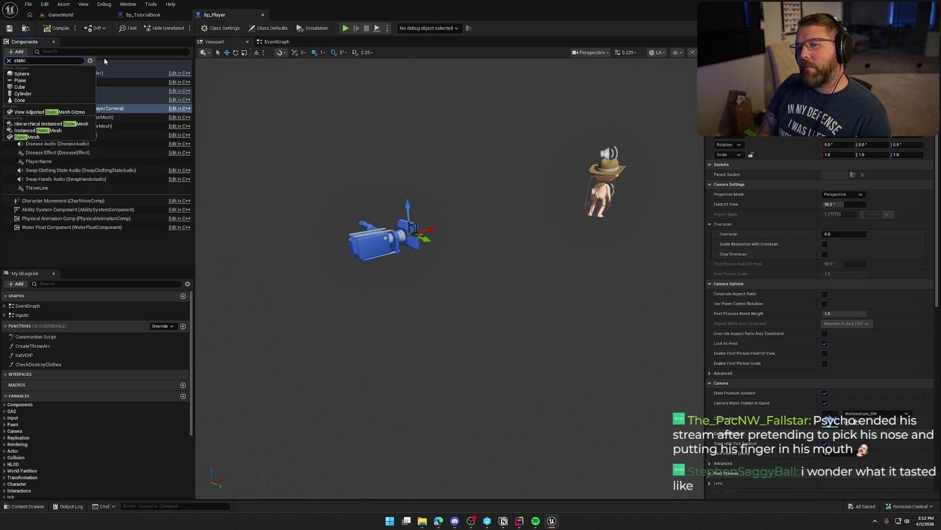
click(27, 136)
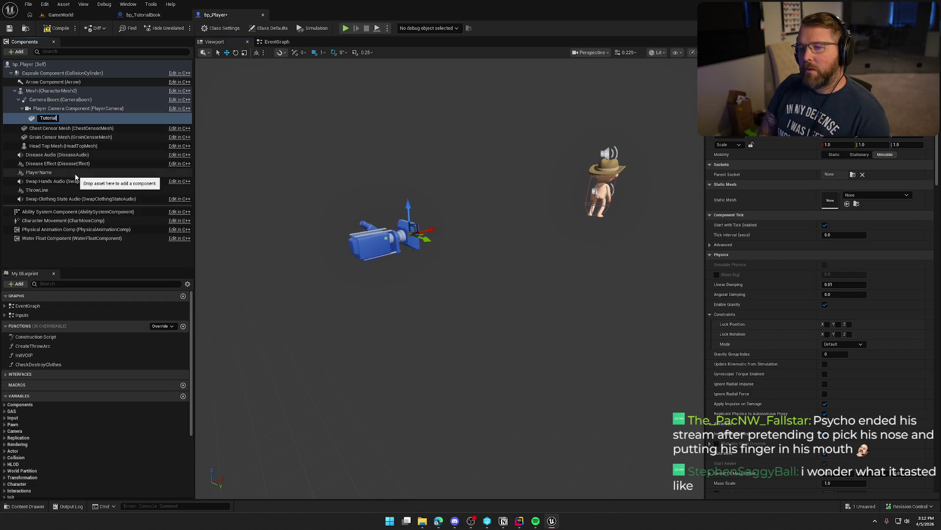
text(Book)
key(Return)
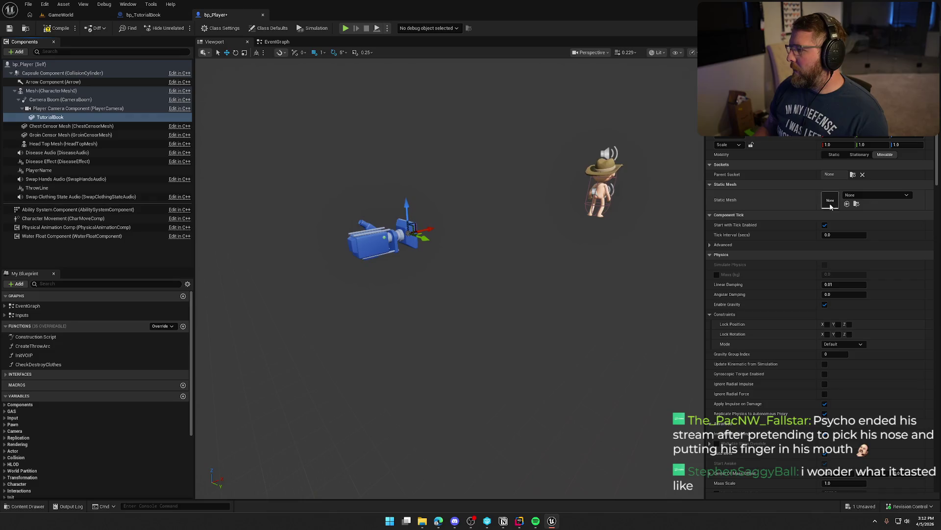
Step: Assign SM_Book_SurvivalGuide_Open to TutorialBook and rotate it to face the camera
click(892, 195)
text(book)
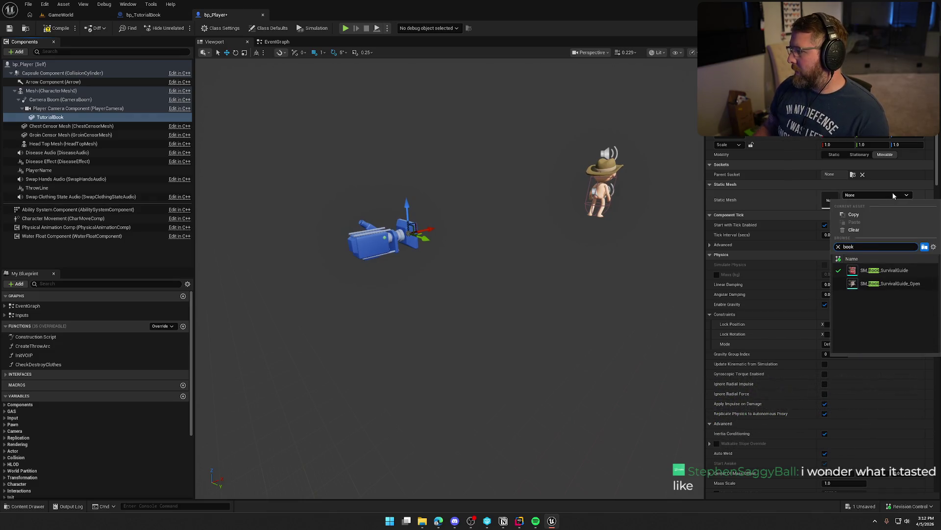
click(903, 284)
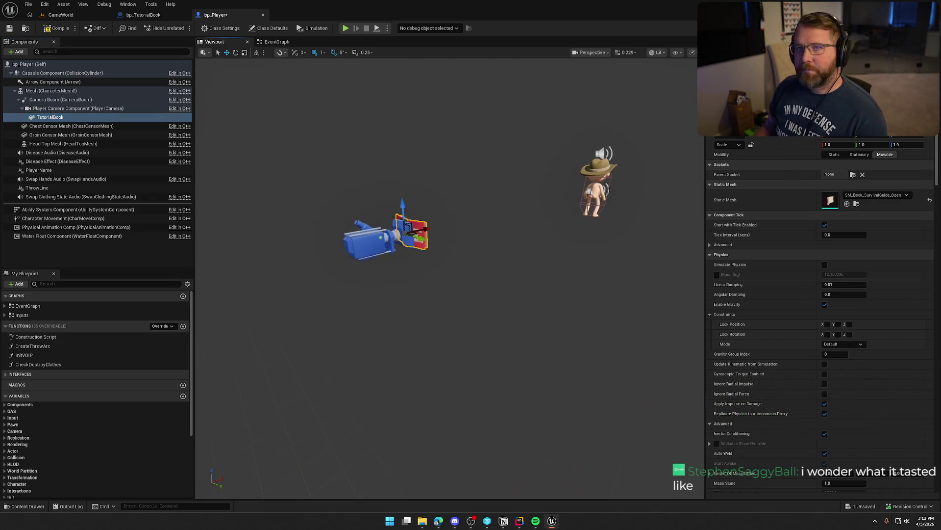
mouse_move(523, 284)
mouse_down()
mouse_move(523, 275)
mouse_move(523, 289)
mouse_move(488, 262)
mouse_move(501, 247)
mouse_move(530, 259)
mouse_move(483, 251)
mouse_move(506, 249)
mouse_up()
key(e)
key(w)
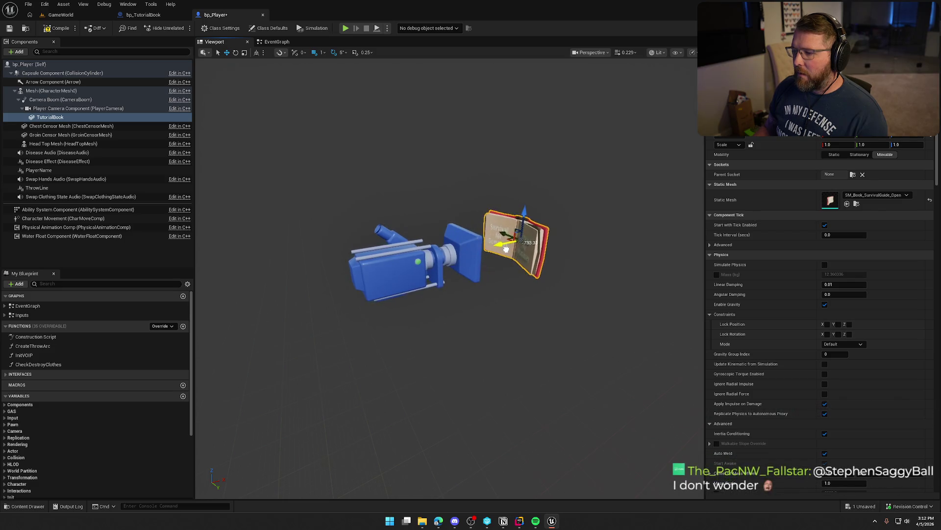
Step: Compile bp_Player, check it out, and start a play-test of the level
click(57, 28)
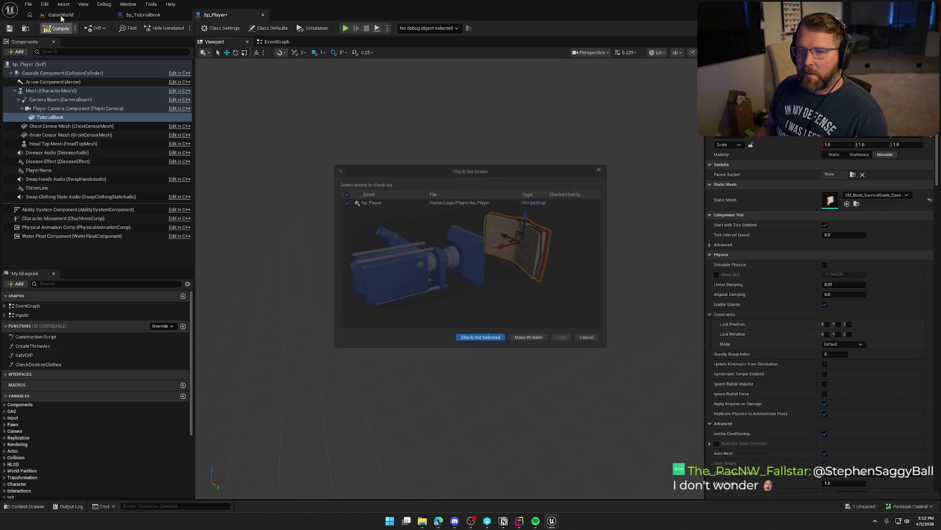
click(478, 344)
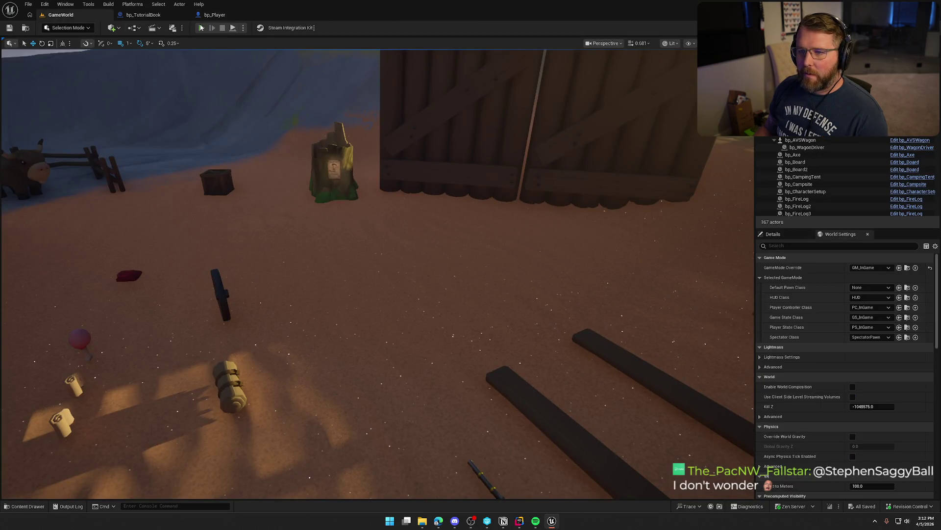
click(201, 28)
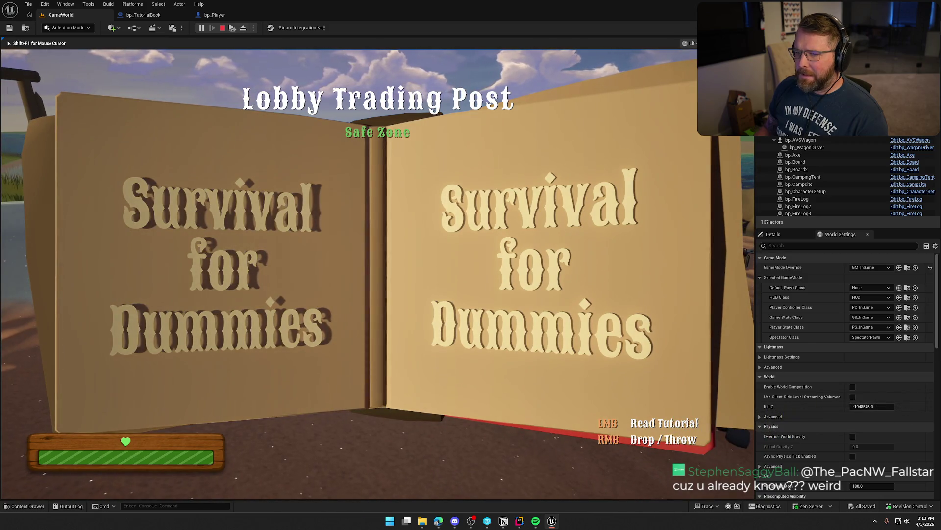
Step: Stop the play-test and view the TutorialBook from behind the camera in bp_Player
key(shift+F1)
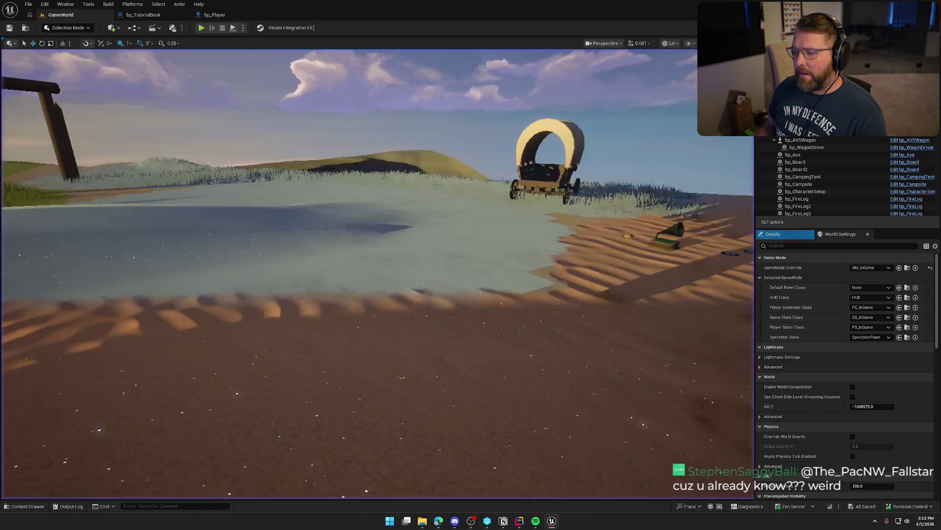
click(231, 14)
mouse_move(534, 223)
mouse_down()
mouse_move(515, 220)
mouse_move(515, 198)
mouse_up()
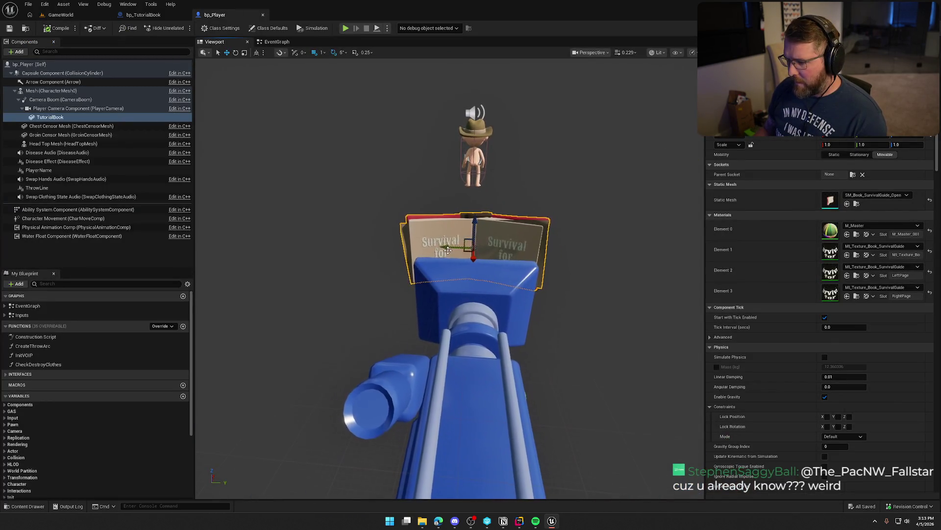
Step: Shift the TutorialBook about 3 units along Y, compile, and orbit to check its placement
drag(455, 247, 446, 247)
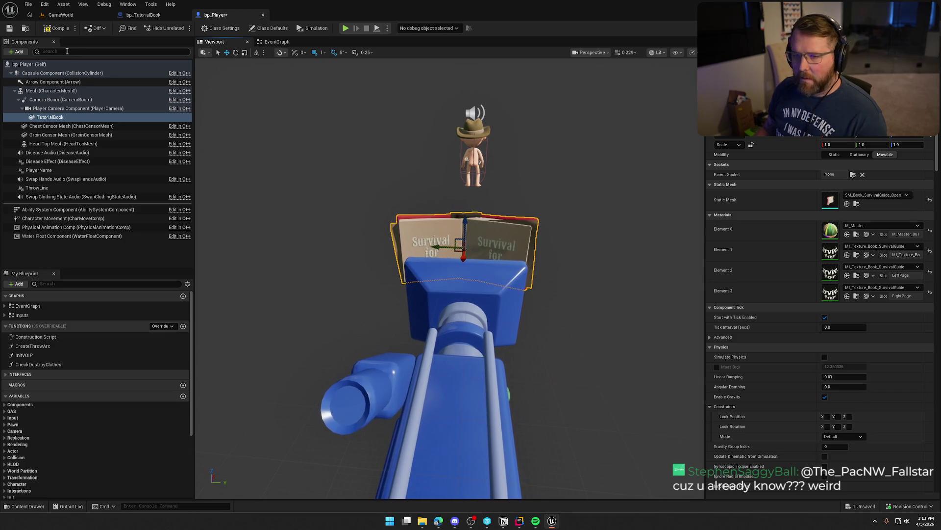
click(49, 30)
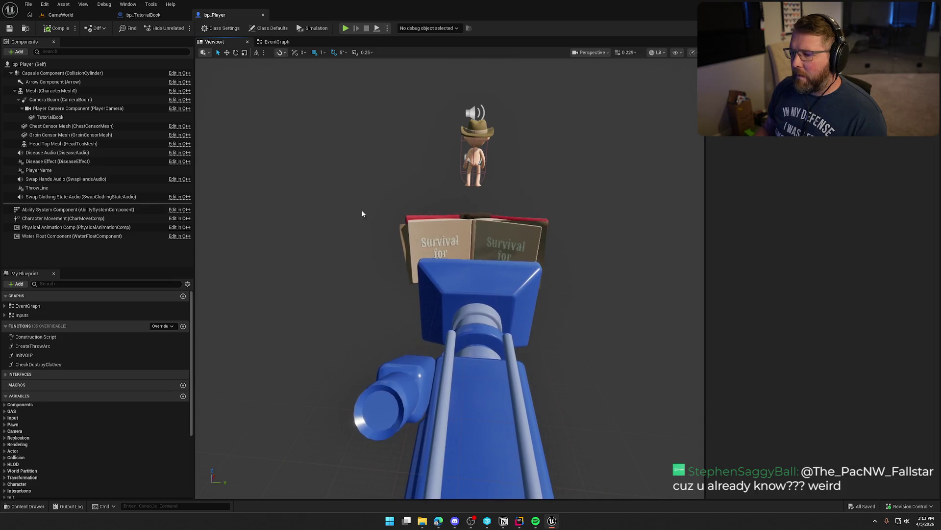
click(534, 247)
drag(533, 246, 495, 245)
scroll(495, 246, down, 4)
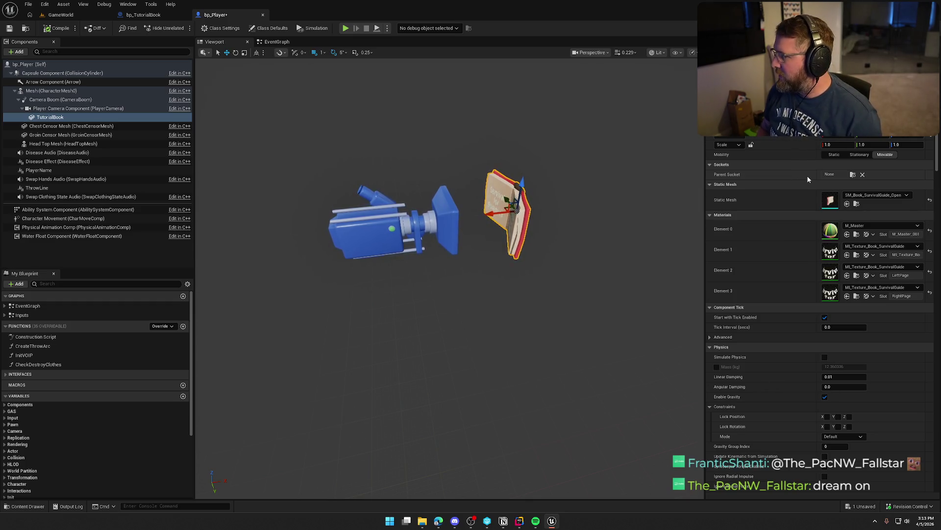
mouse_move(571, 193)
mouse_down()
mouse_move(466, 206)
mouse_move(542, 206)
mouse_up()
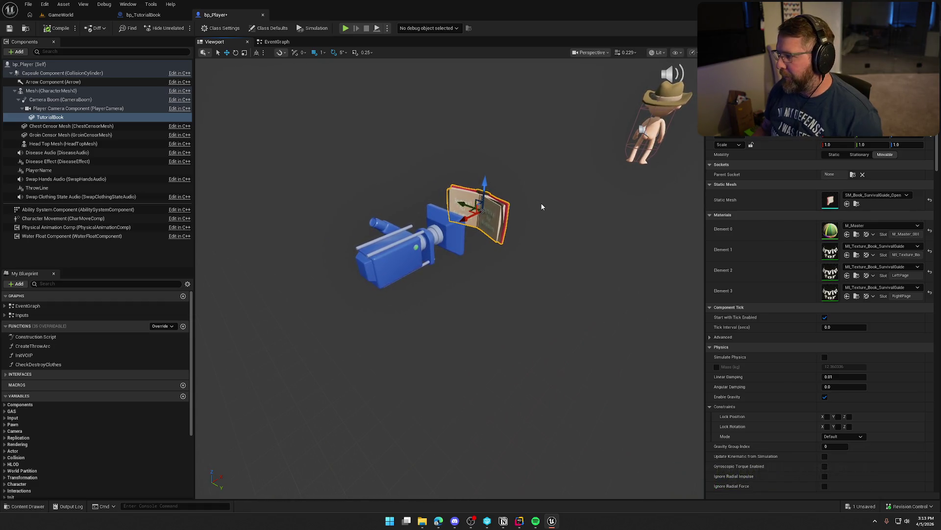
drag(542, 205, 520, 220)
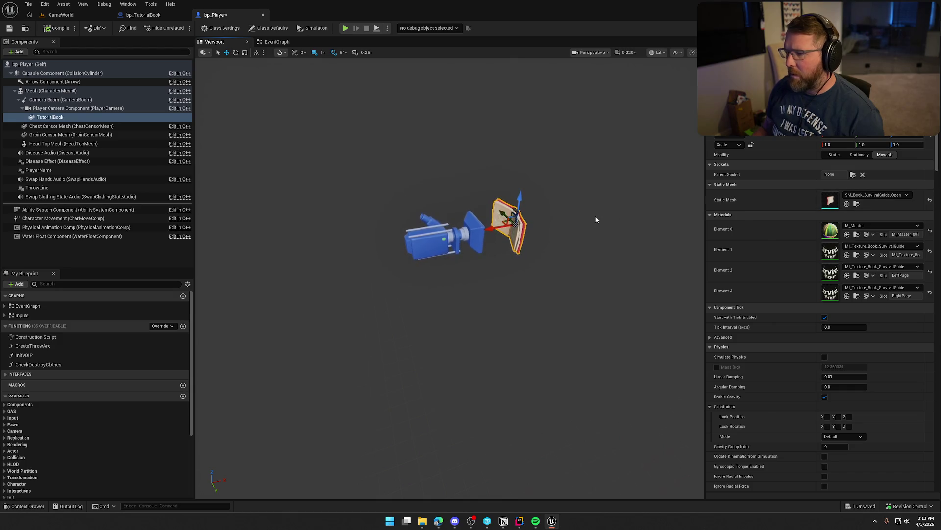
Step: Copy a TutorialBook property value from Details, then go to bp_TutorialBook's event graph
scroll(596, 217, up, 3)
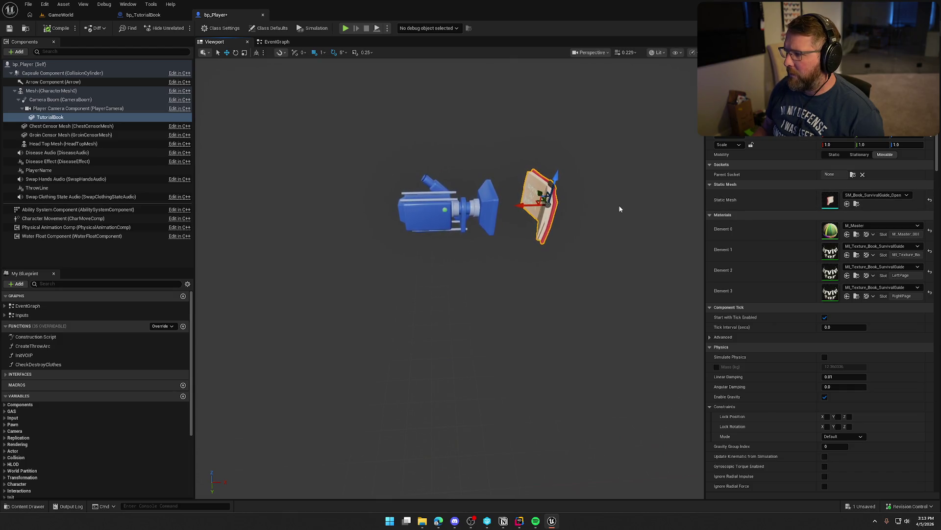
right_click(775, 136)
click(797, 138)
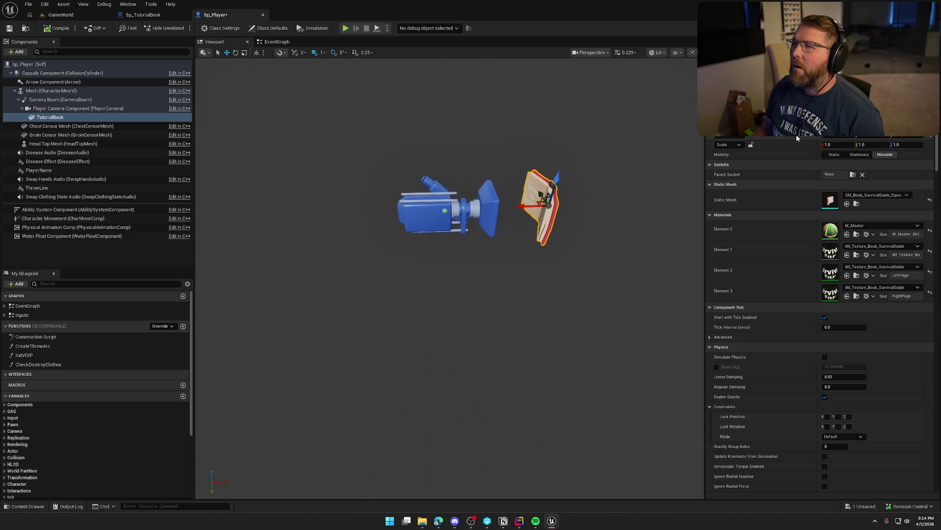
click(143, 15)
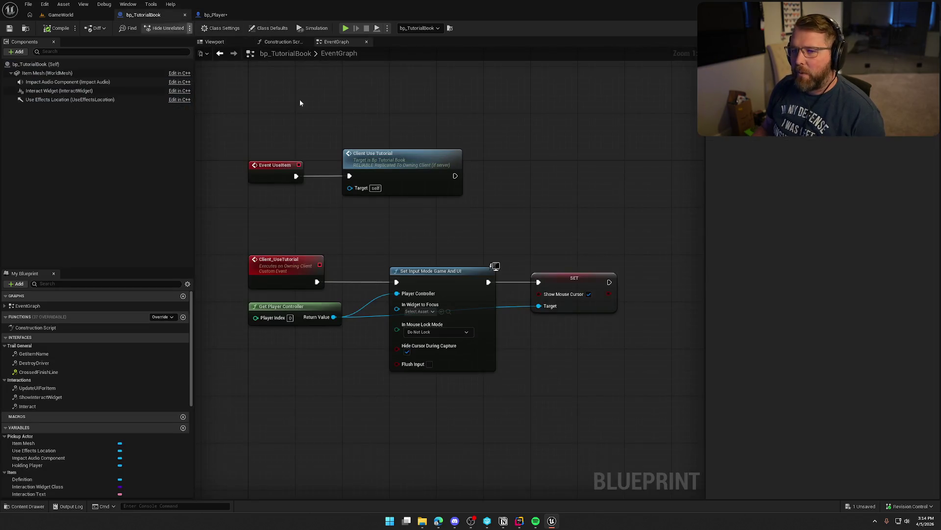
Step: Add a new timeline node named ShowBook to bp_TutorialBook's event graph
drag(486, 238, 412, 159)
scroll(412, 159, down, 1)
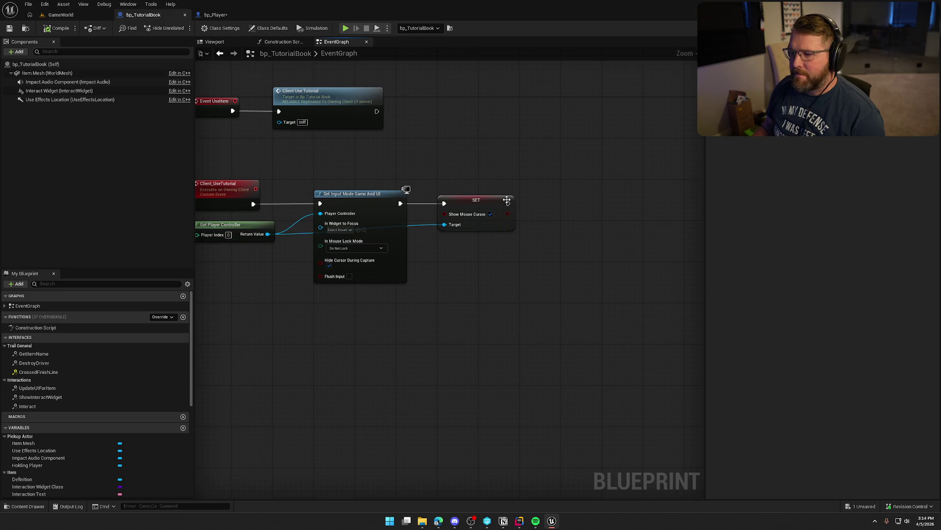
drag(541, 204, 542, 204)
text(timeline)
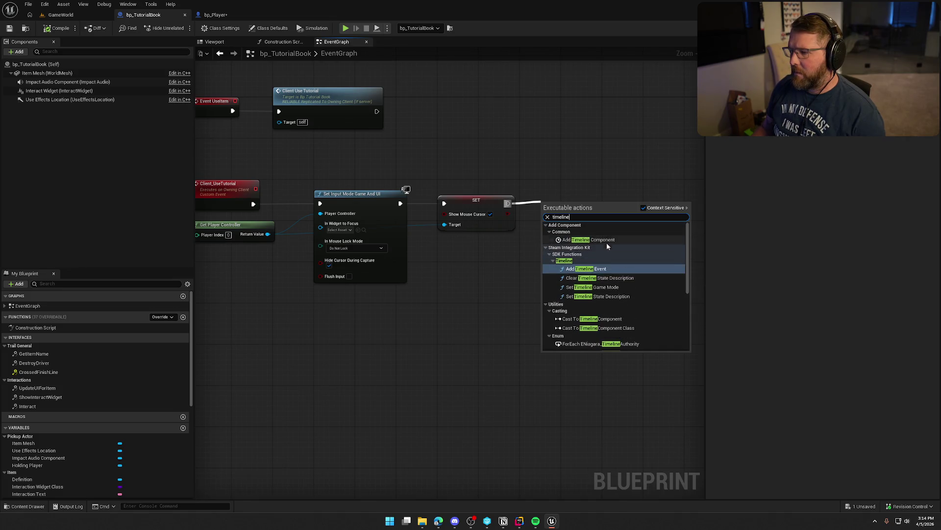
click(576, 197)
right_click(577, 198)
text(timeline)
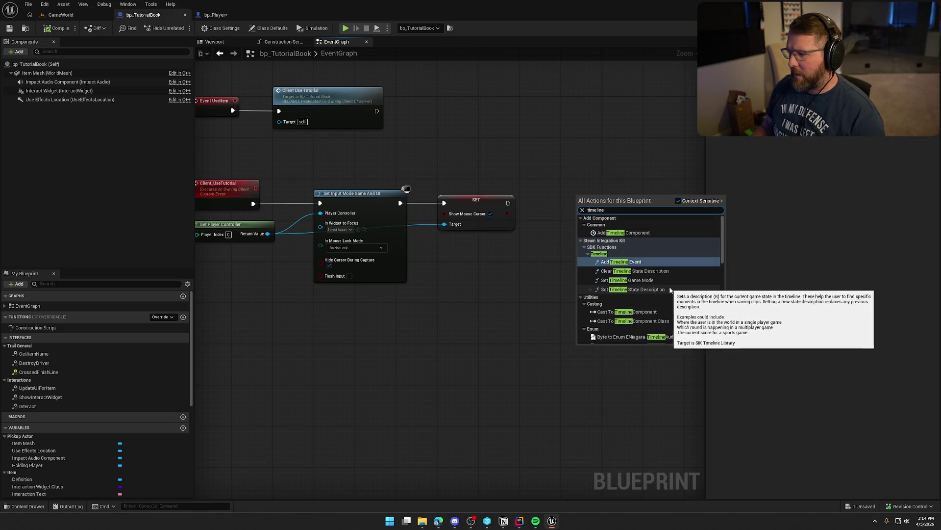
scroll(670, 290, down, 2)
scroll(670, 289, down, 10)
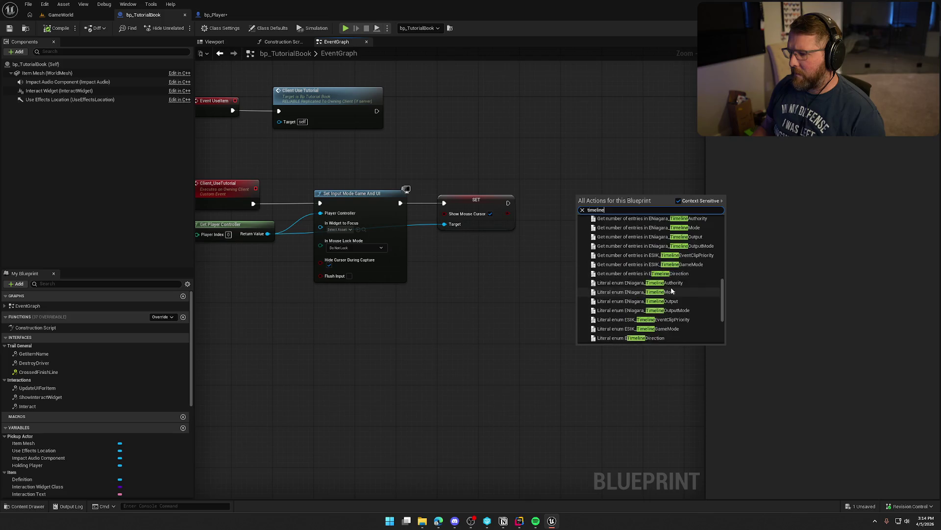
click(605, 340)
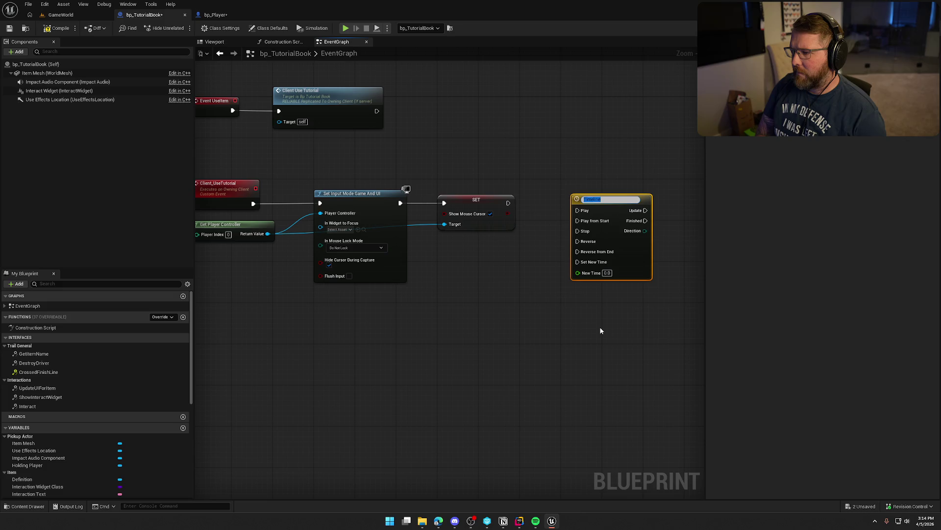
key(Return)
scroll(525, 259, up, 1)
Step: Rearrange the SET node and the ShowBook timeline in the graph
mouse_move(505, 195)
mouse_down()
mouse_move(578, 215)
mouse_move(595, 184)
mouse_move(562, 180)
mouse_up()
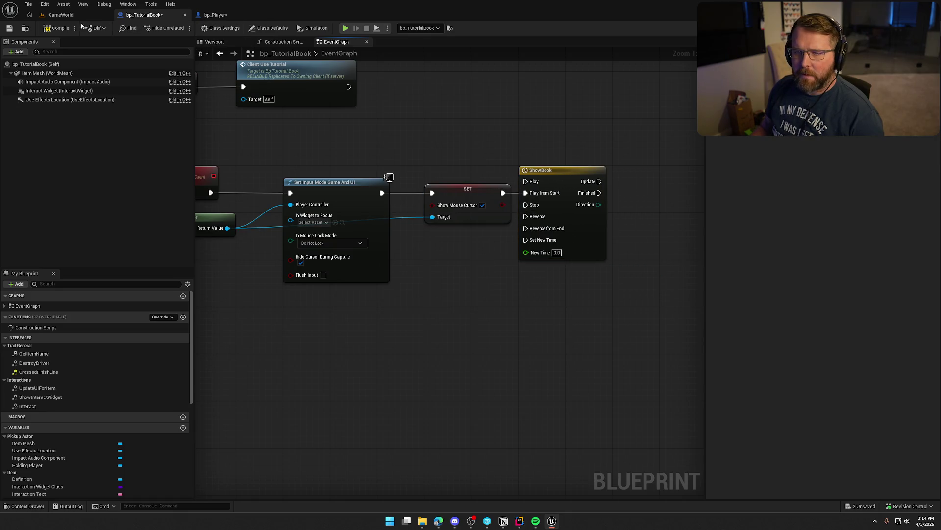
mouse_move(541, 239)
mouse_down()
mouse_move(524, 130)
mouse_move(660, 246)
mouse_move(541, 297)
mouse_move(578, 288)
mouse_move(563, 307)
mouse_move(349, 291)
mouse_up()
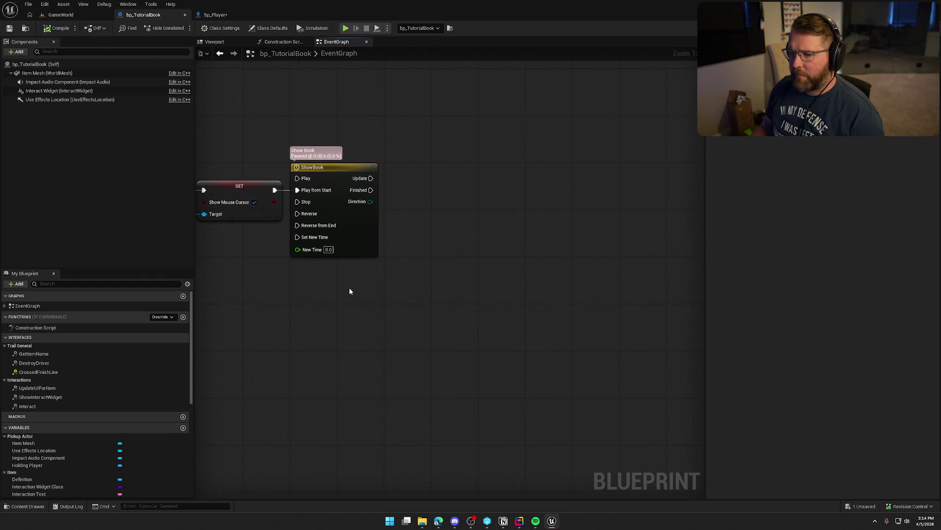
right_click(319, 262)
click(290, 272)
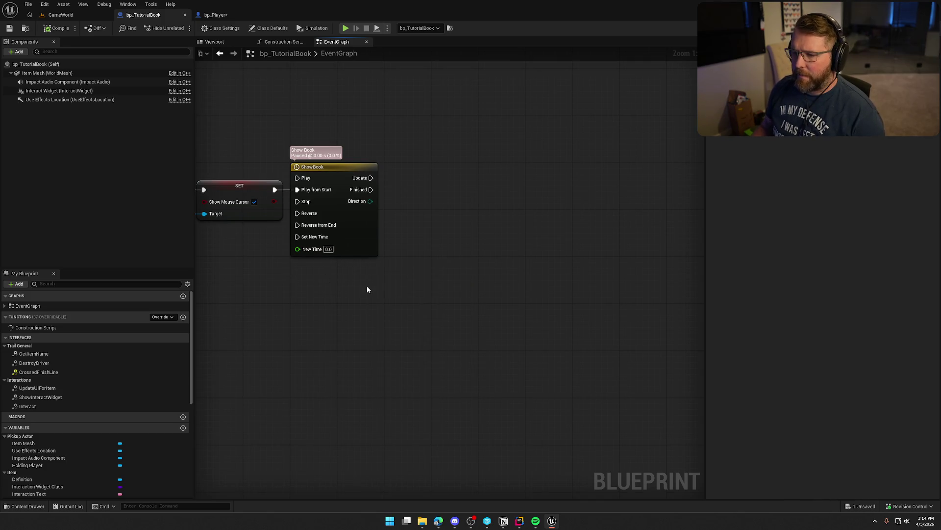
drag(410, 288, 443, 292)
drag(426, 129, 568, 129)
click(282, 216)
Step: Place a Get Holding Player node and line it up with SET and ShowBook
right_click(299, 215)
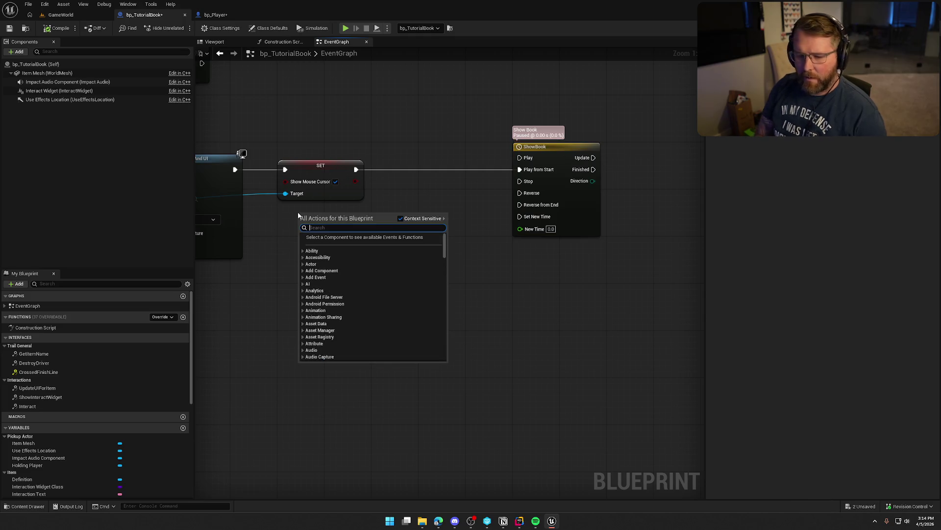
text(holding)
key(Return)
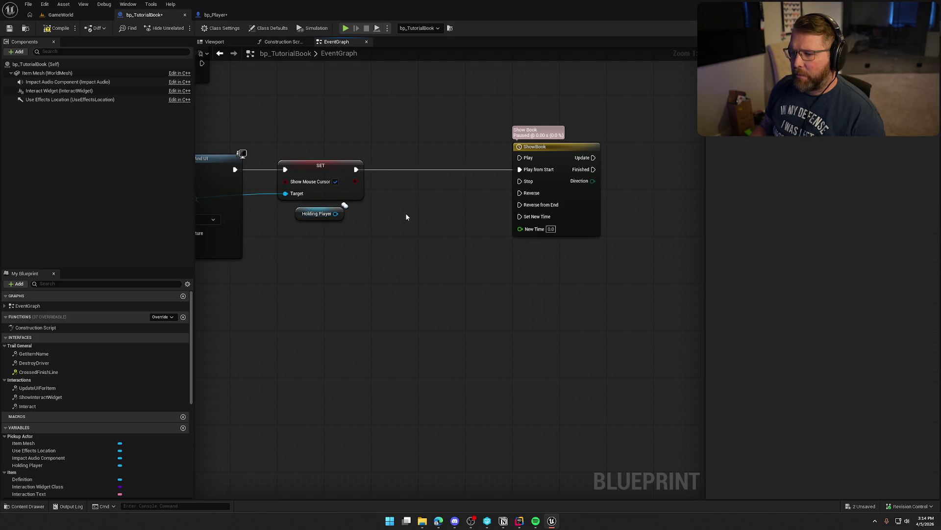
drag(308, 218, 385, 294)
drag(563, 151, 419, 155)
click(357, 102)
Step: Delete the TutorialBook component from bp_Player and save the blueprint
click(215, 14)
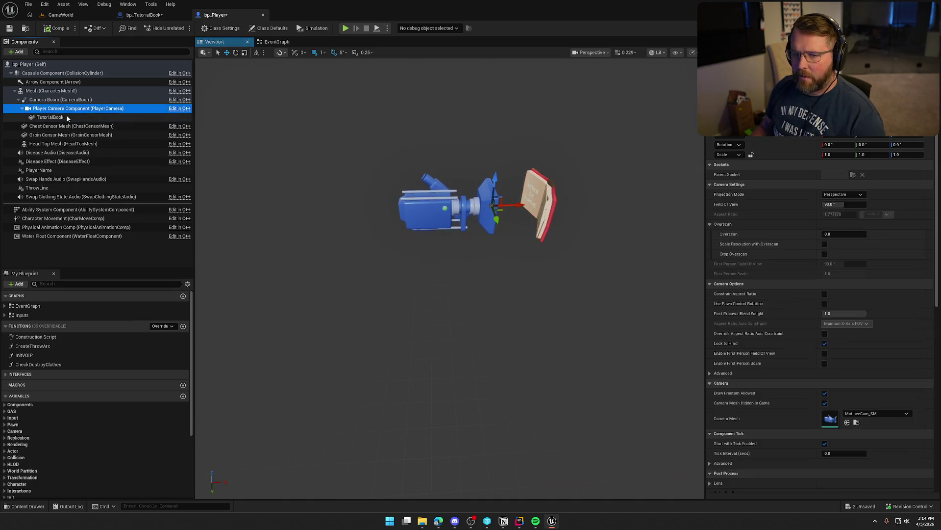
key(Delete)
click(57, 28)
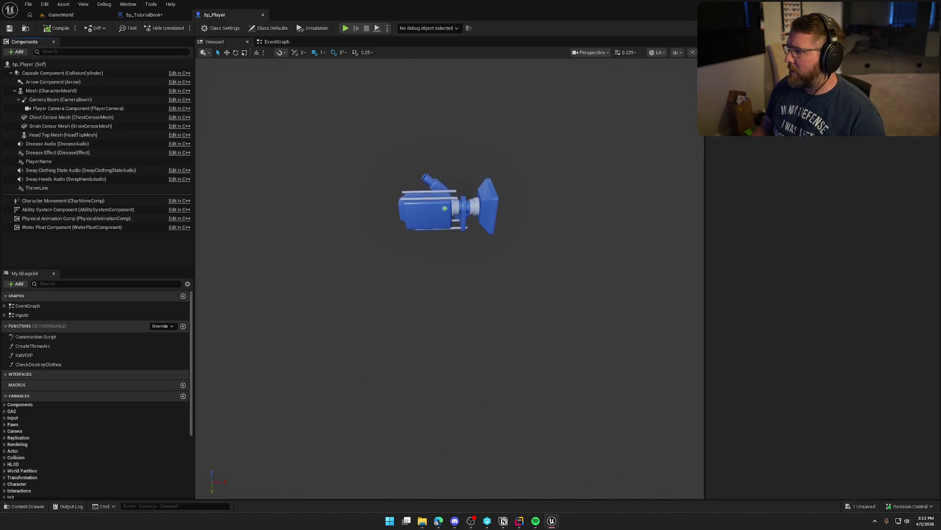
key(alt+Tab)
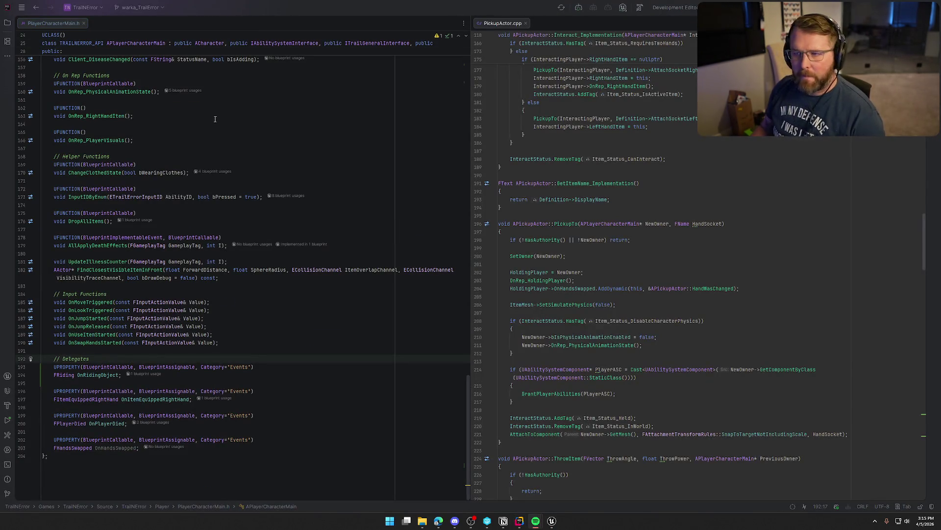
Step: Close the PickupActor.cpp pane and split PlayerCharacterMain.cpp beside the header at its constructor
middle_click(504, 25)
scroll(237, 349, up, 20)
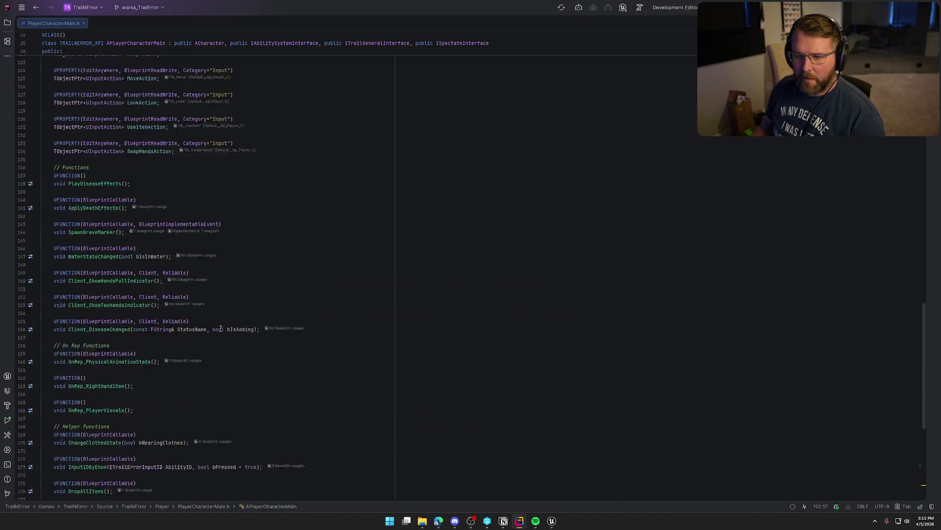
scroll(233, 338, down, 5)
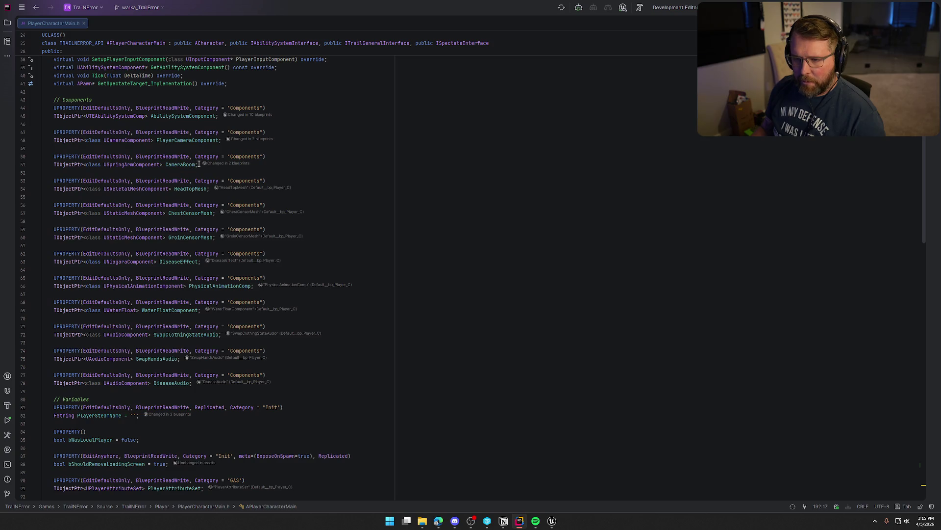
scroll(298, 315, up, 5)
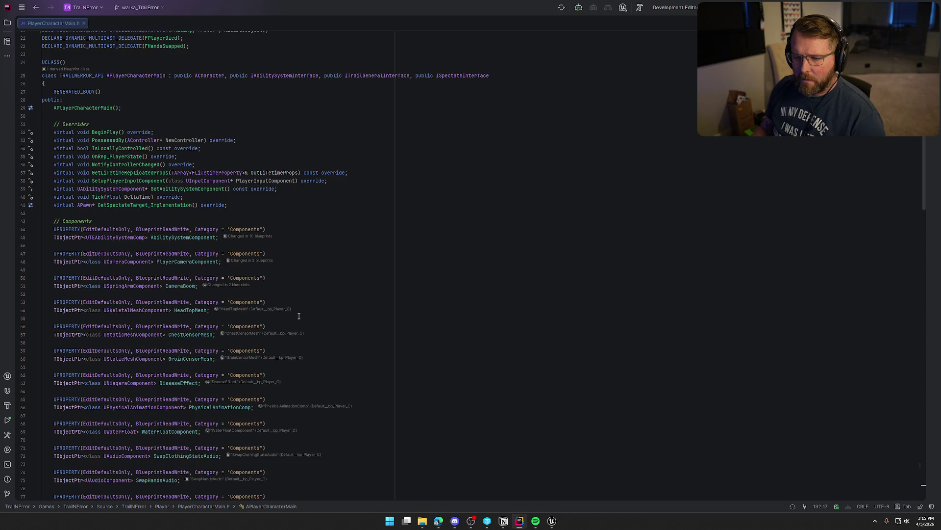
scroll(298, 316, down, 1)
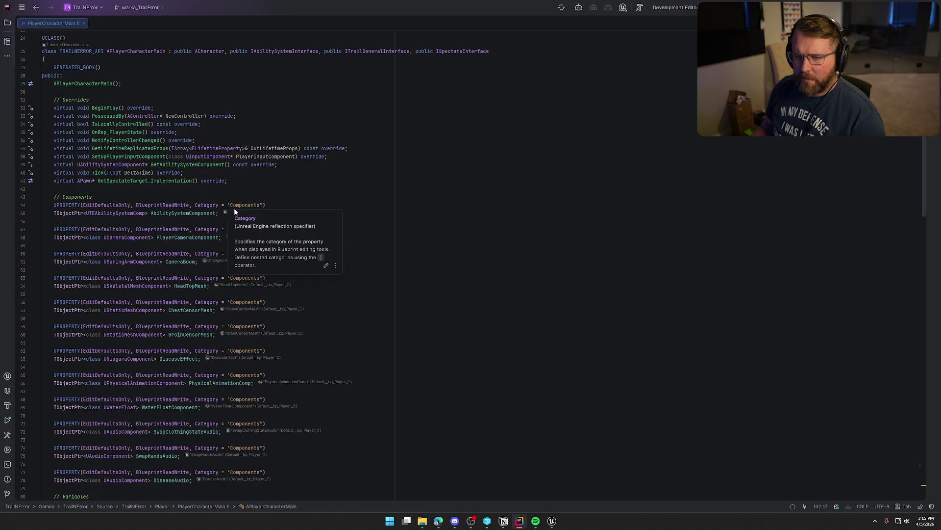
ctrl+click(109, 108)
drag(113, 23, 765, 196)
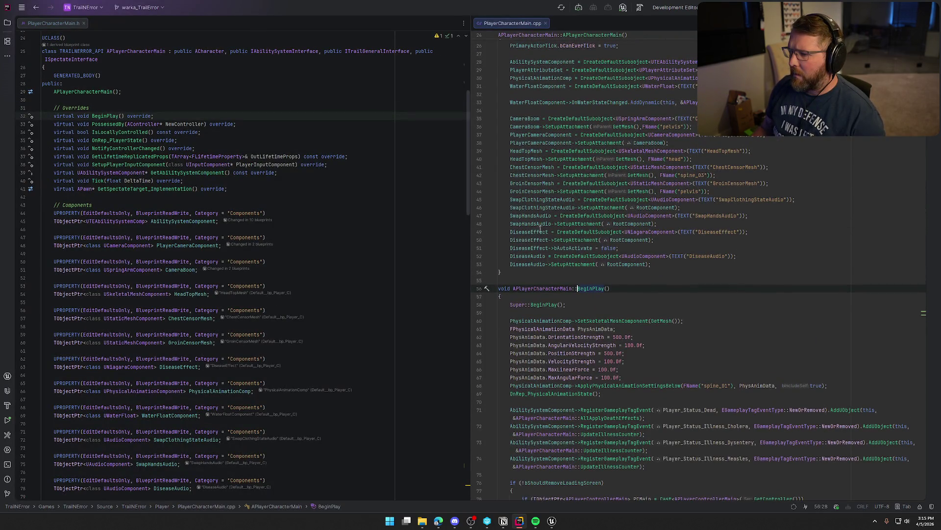
click(525, 118)
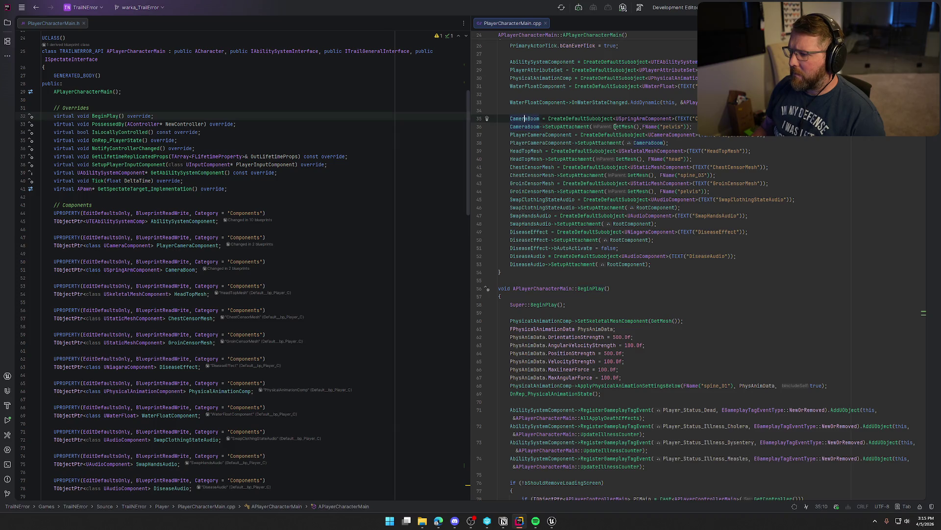
scroll(751, 293, up, 2)
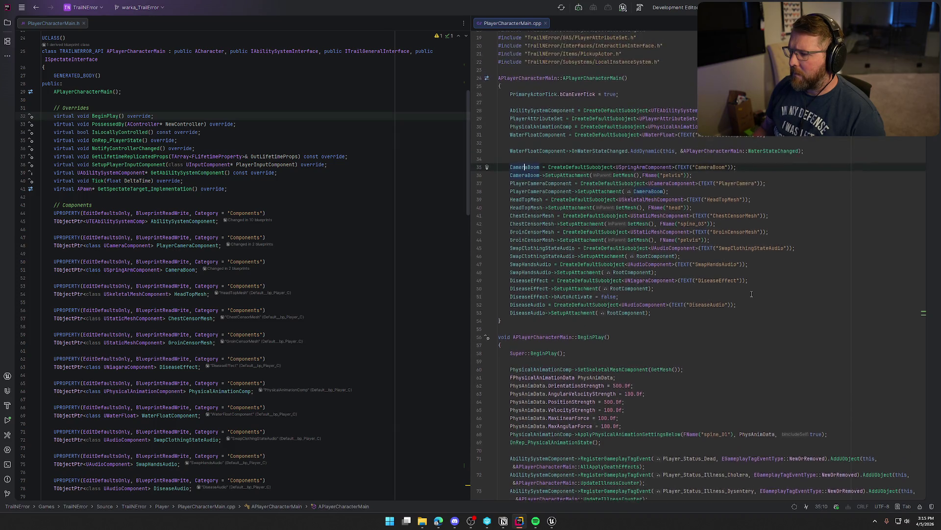
scroll(751, 294, up, 1)
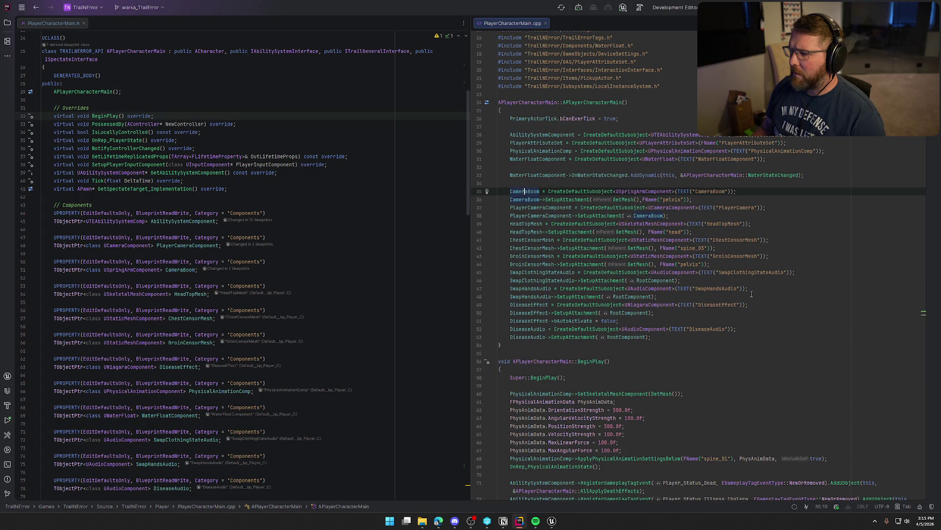
Step: Check the Player Camera Component settings in Unreal, then return to Rider
click(552, 520)
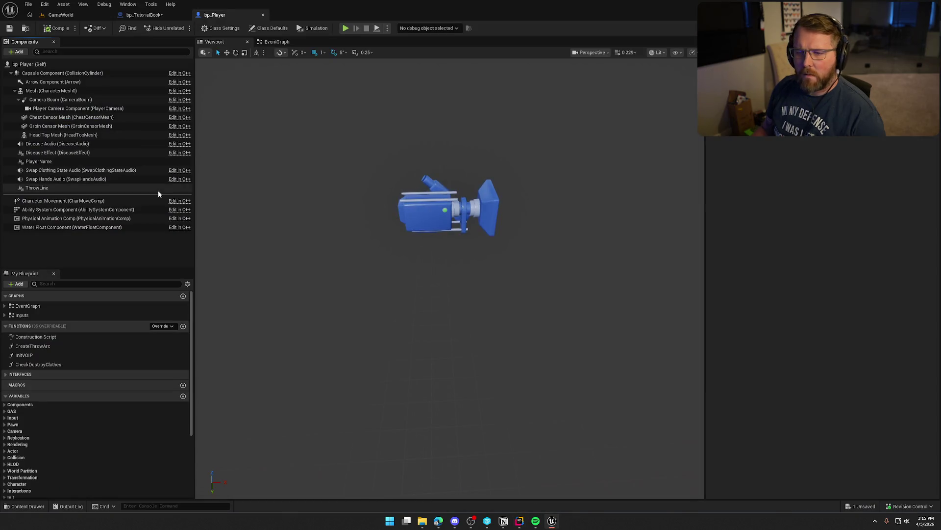
click(50, 108)
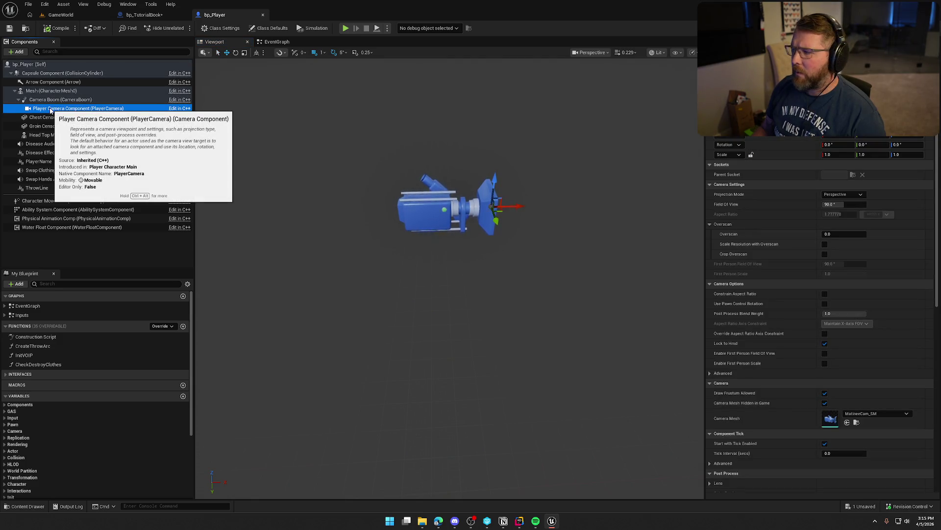
click(519, 521)
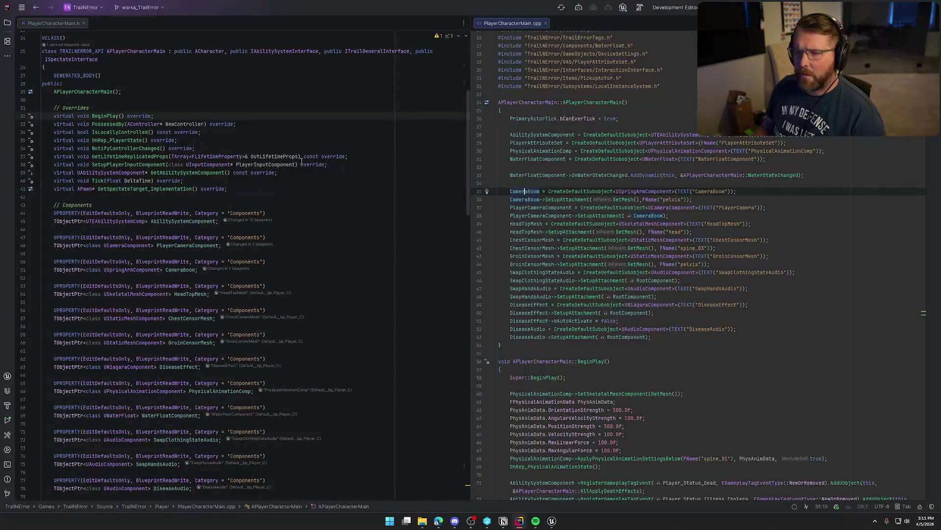
Step: Declare a UPROPERTY TObjectPtr<class UStaticMeshComponent> TutorialBookMesh in PlayerCharacterMain.h
scroll(208, 183, down, 3)
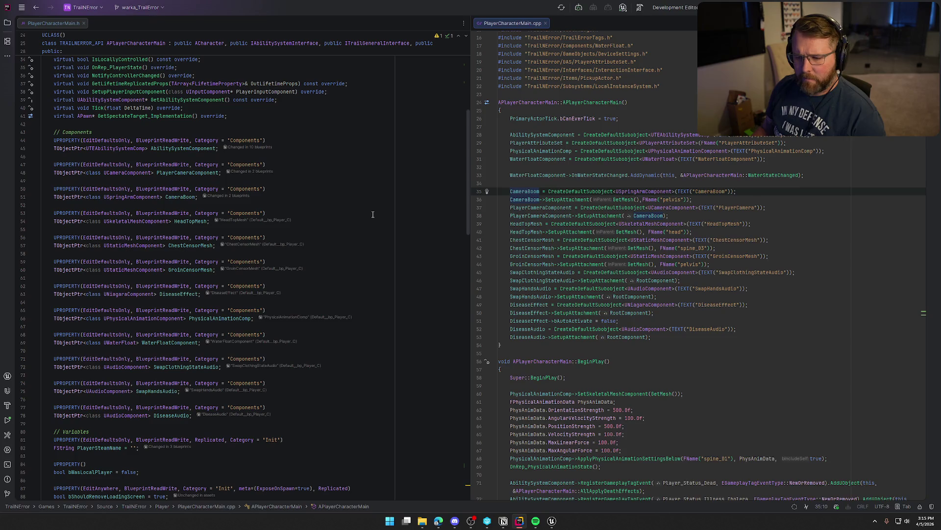
click(836, 244)
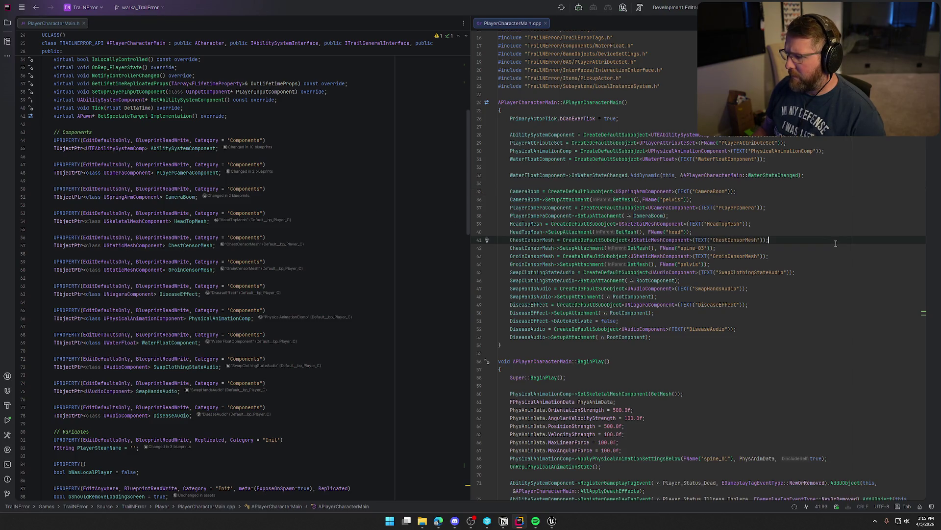
scroll(225, 230, up, 2)
click(225, 229)
key(Return)
text(UPROPERTY(Edi)
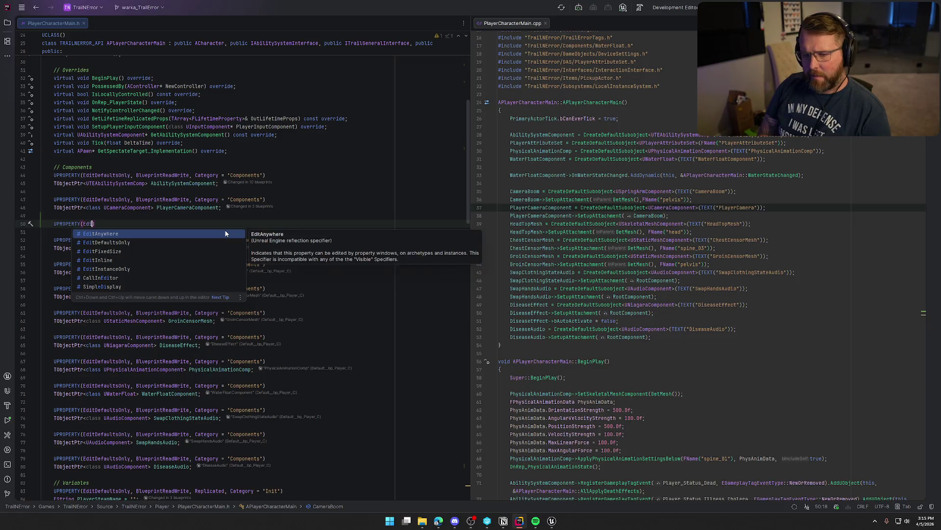
key(Tab)
key(Return)
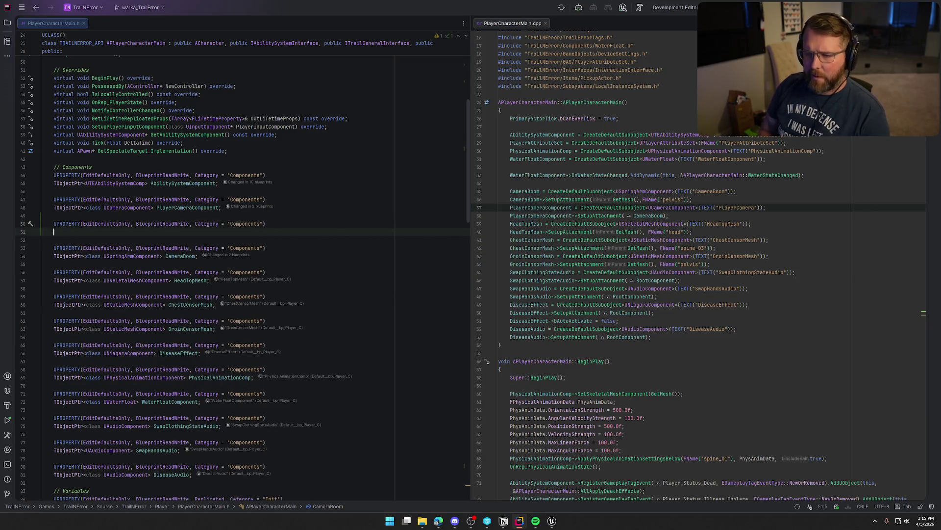
text(TObjectPtr<)
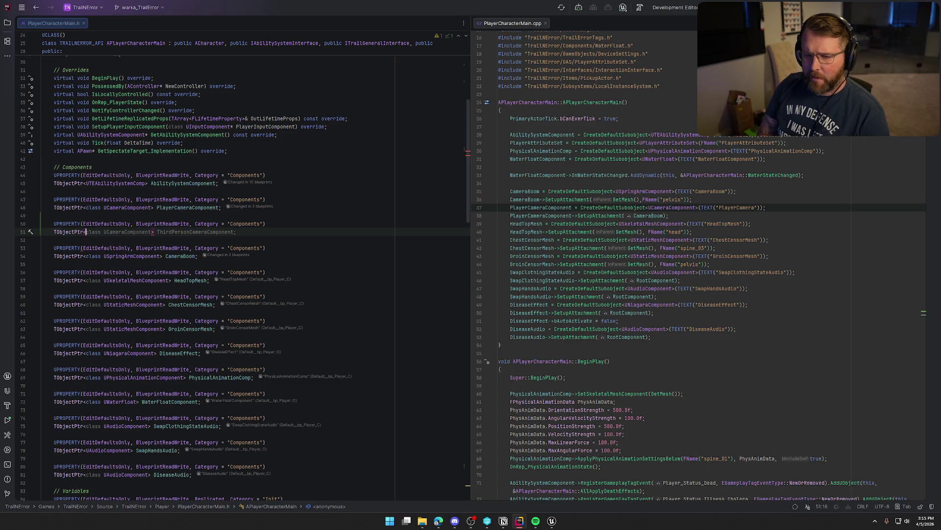
text(clas)
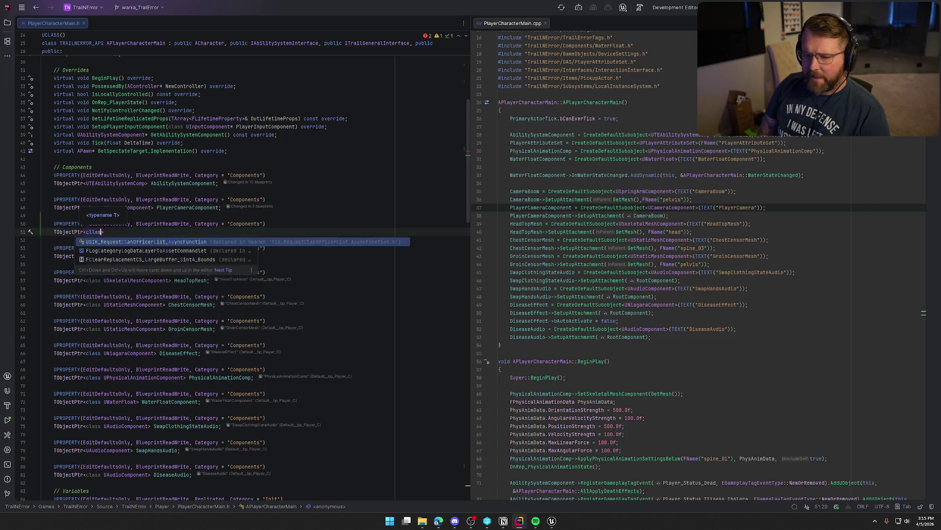
text(s US)
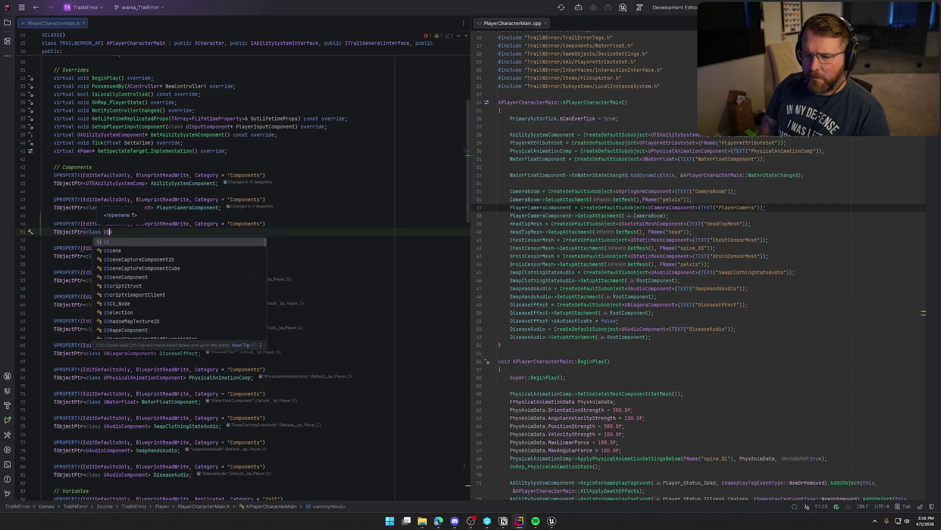
text(taticMeshC)
key(Return)
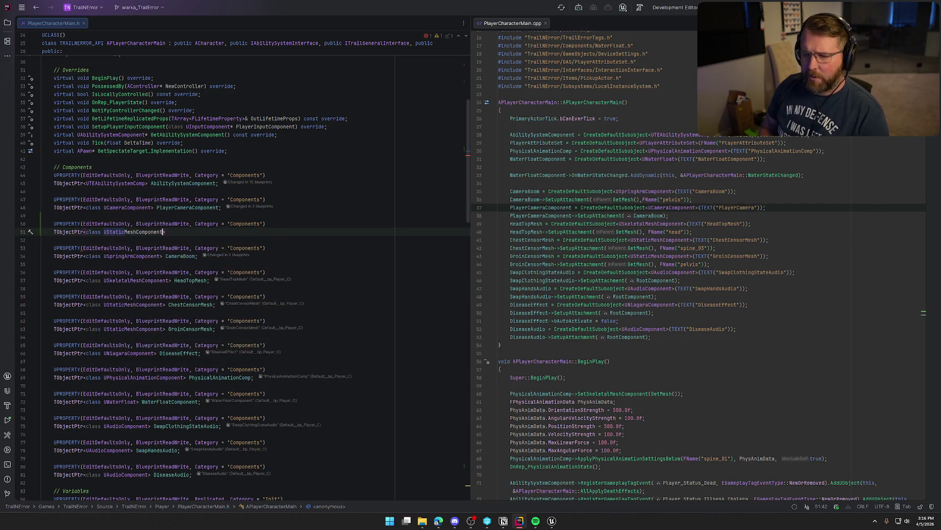
text(TutorialBookMesh;)
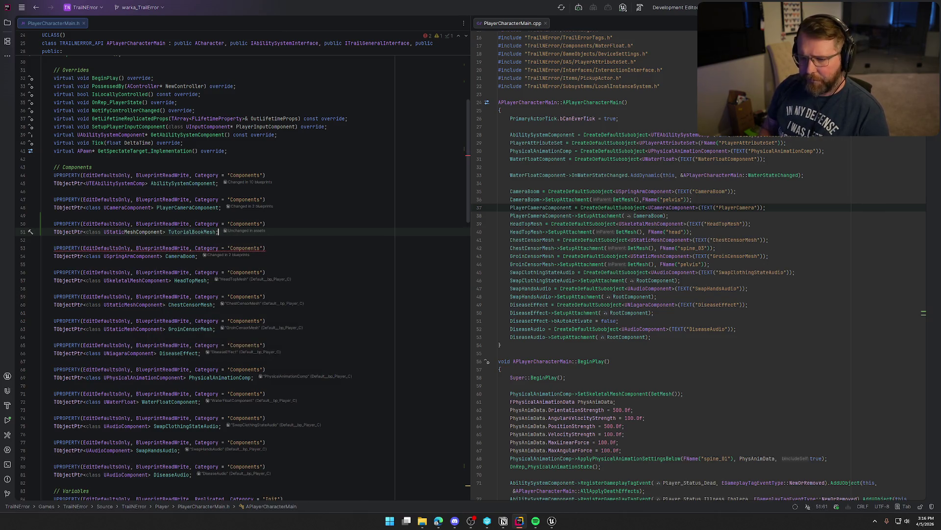
Step: Begin a 'TutorialBookMesh = CreateDefaultSubobject' line below the camera setup in the constructor
click(716, 216)
key(Return)
text(Tut)
key(Return)
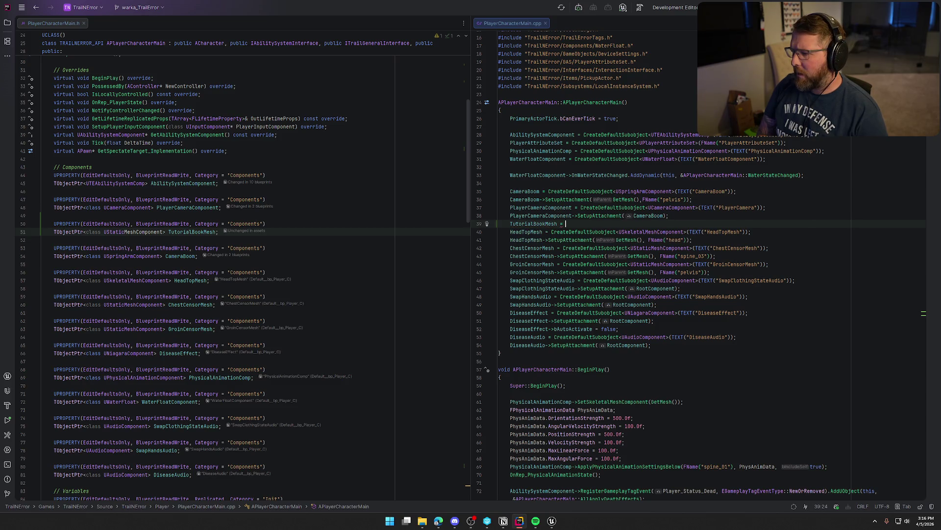
text(CreateDe)
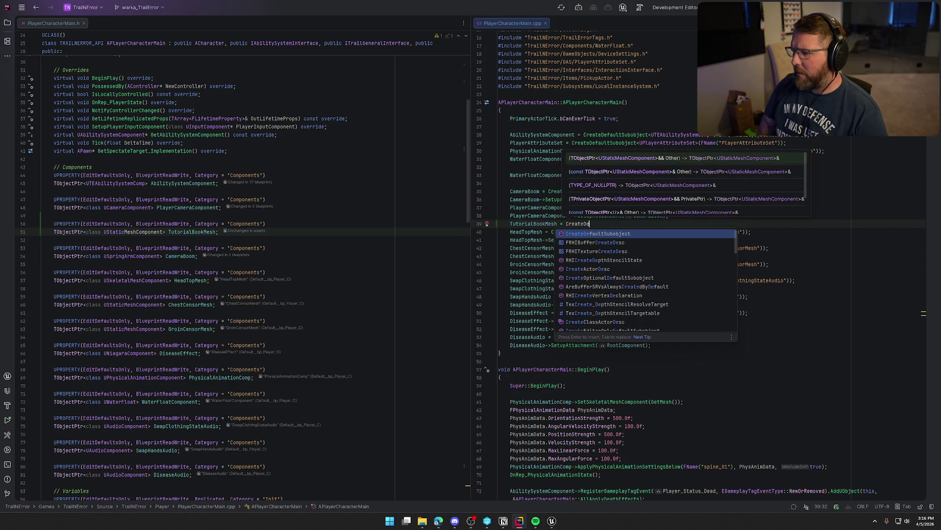
Step: Complete TutorialBookMesh = CreateDefaultSubobject<UStaticMeshComponent>(TEXT("TutorialBookMesh"))
key(Return)
text(USt>()
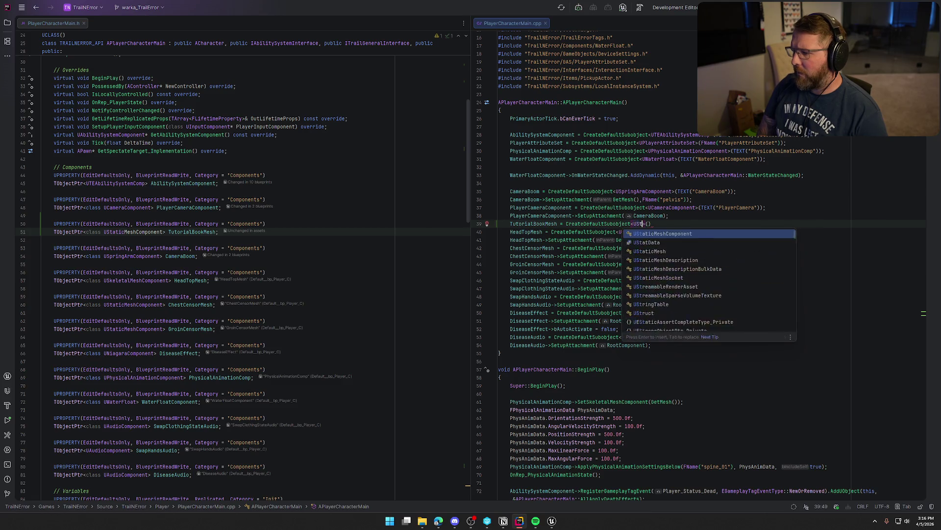
text(atic)
key(Return)
key(Right)
key(Right)
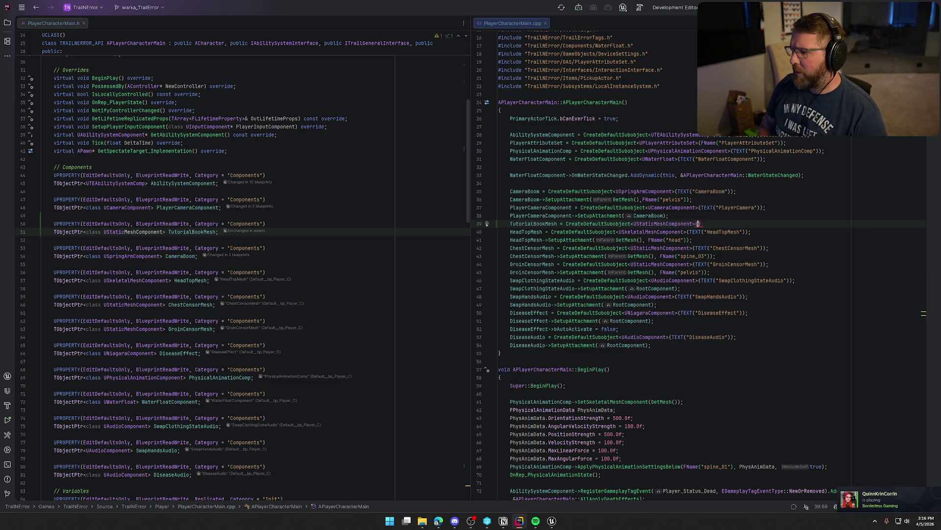
text(TEXT)
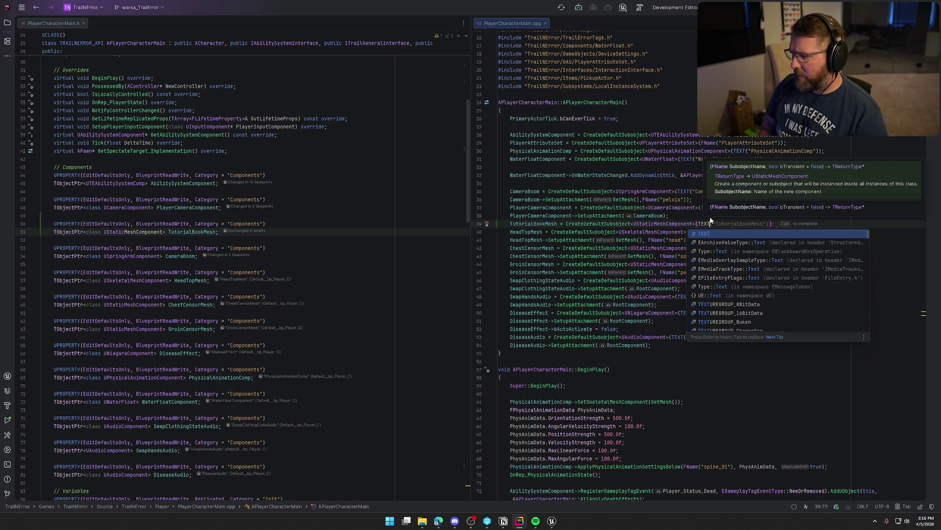
key(Escape)
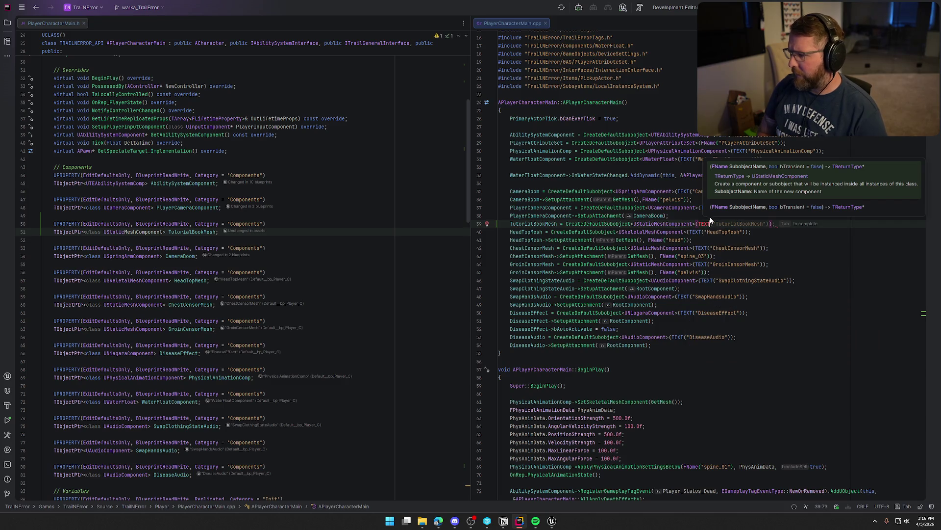
text(()
key(Tab)
Step: Add TutorialBookMesh->SetupAttachment(PlayerCameraComponent) on the next line
key(Return)
text(Tu)
key(Tab)
key(Left)
key(Left)
key(BackSpace)
key(BackSpace)
key(BackSpace)
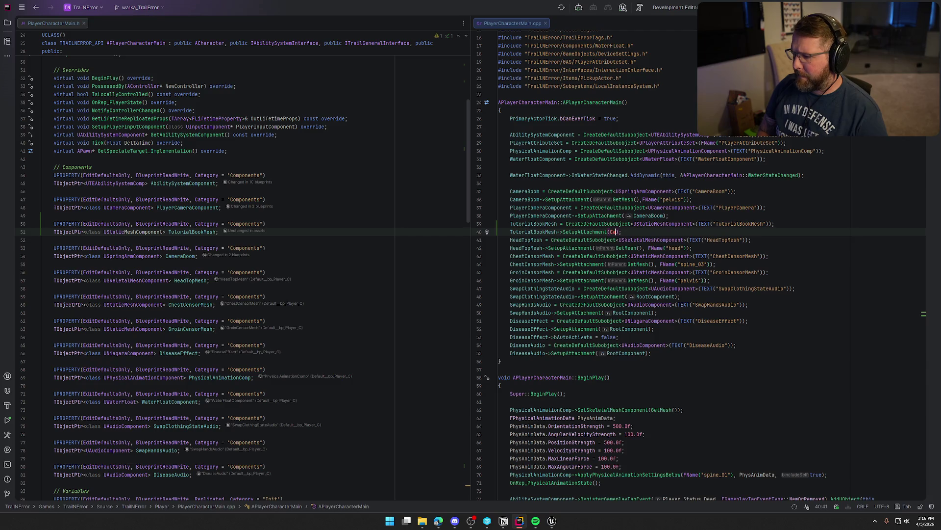
text(PlayerCa)
key(Tab)
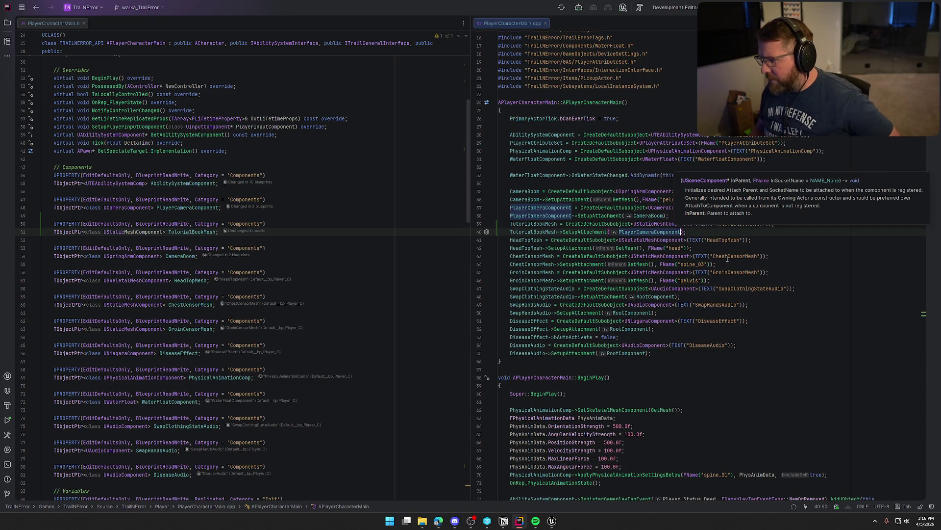
click(703, 232)
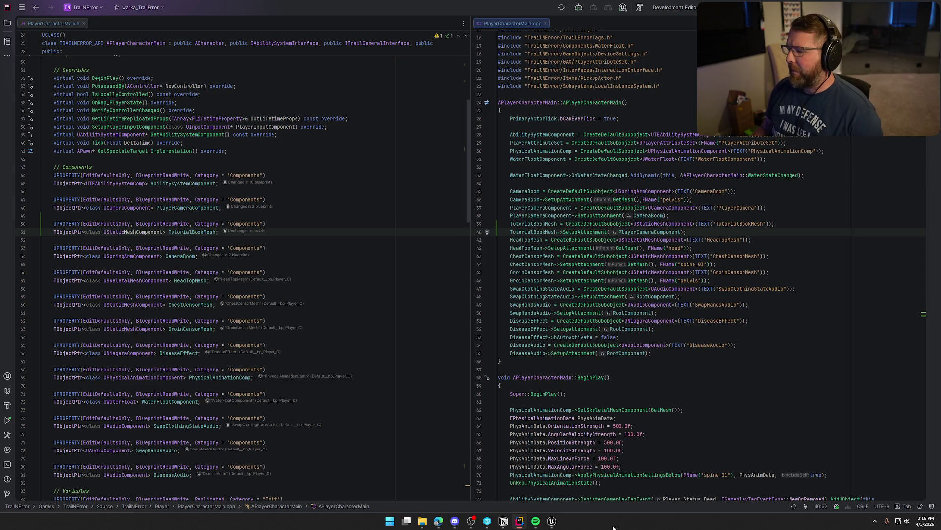
click(551, 521)
Step: Save bp_TutorialBook from the Save Content dialog and go back to Rider
key(ctrl+shift+s)
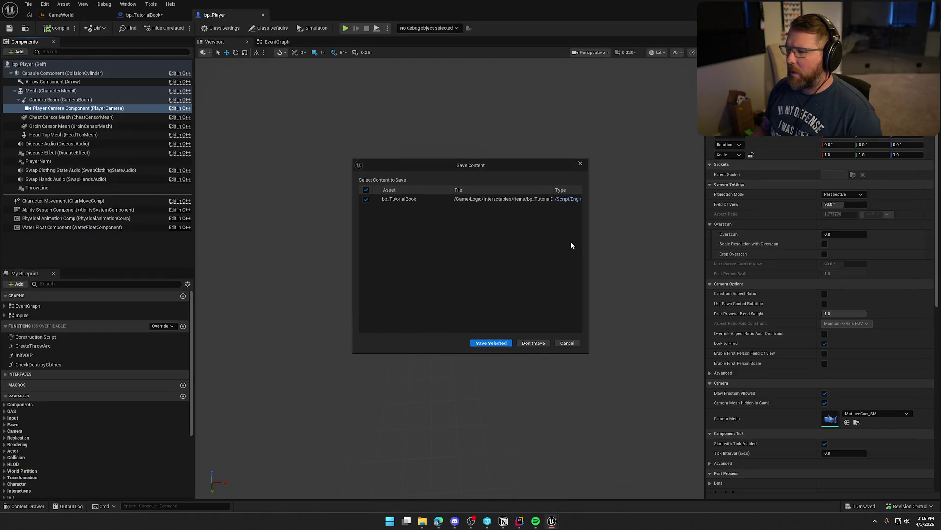
click(491, 343)
key(alt+Tab)
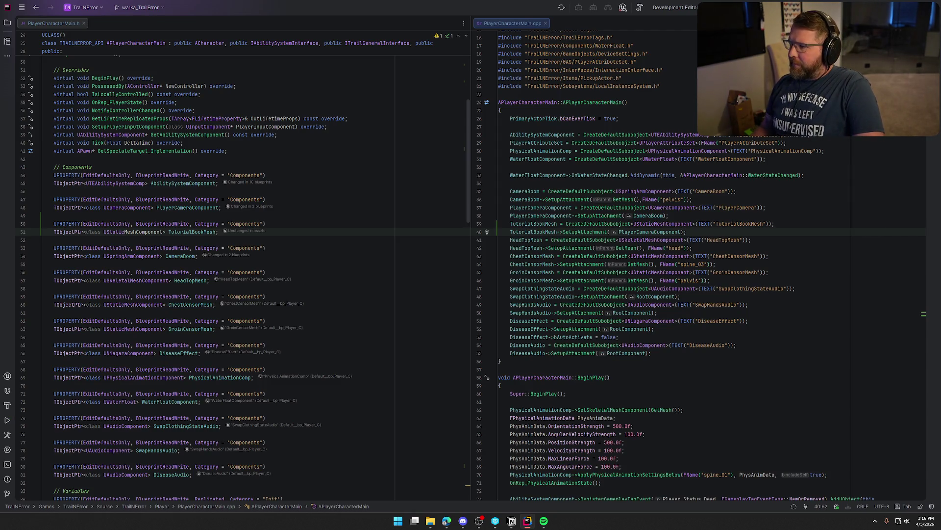
Step: Build the project with Ctrl+Shift+B and hide the build log after it succeeds
key(ctrl+shift+b)
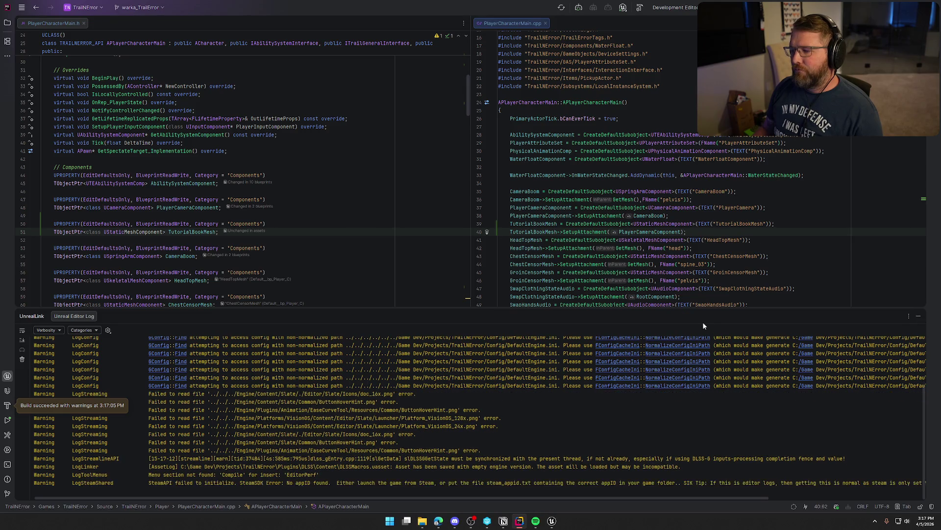
click(918, 315)
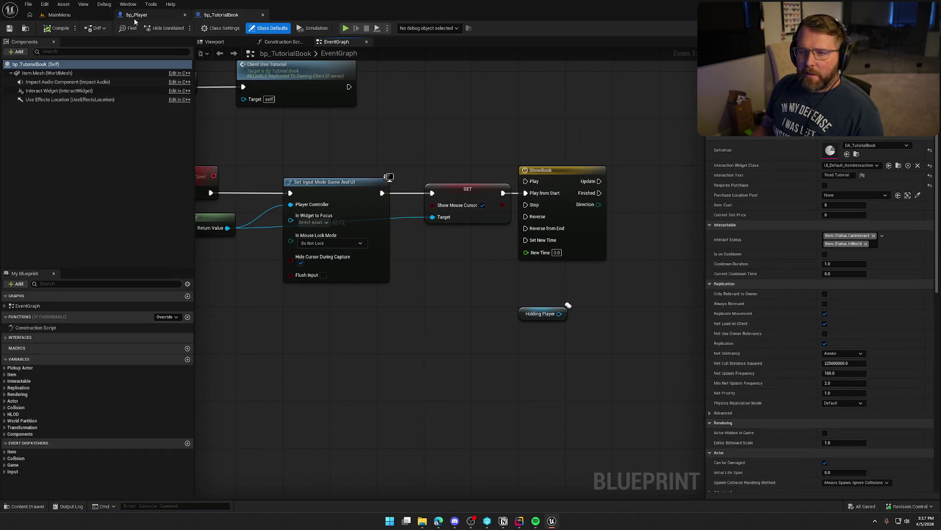
Step: Give bp_Player's Tutorial Book Mesh the SM_Book_SurvivalGuide_Open mesh with Z rotation 180
click(134, 18)
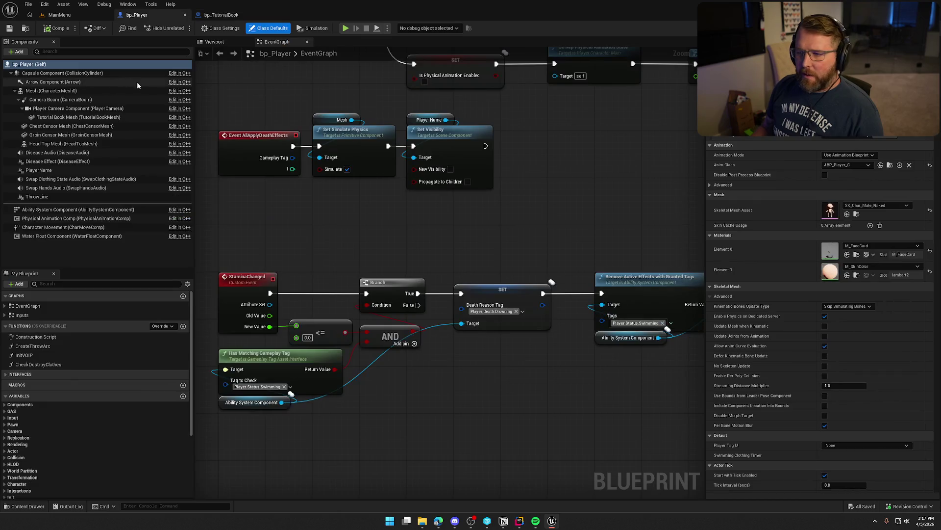
double_click(74, 117)
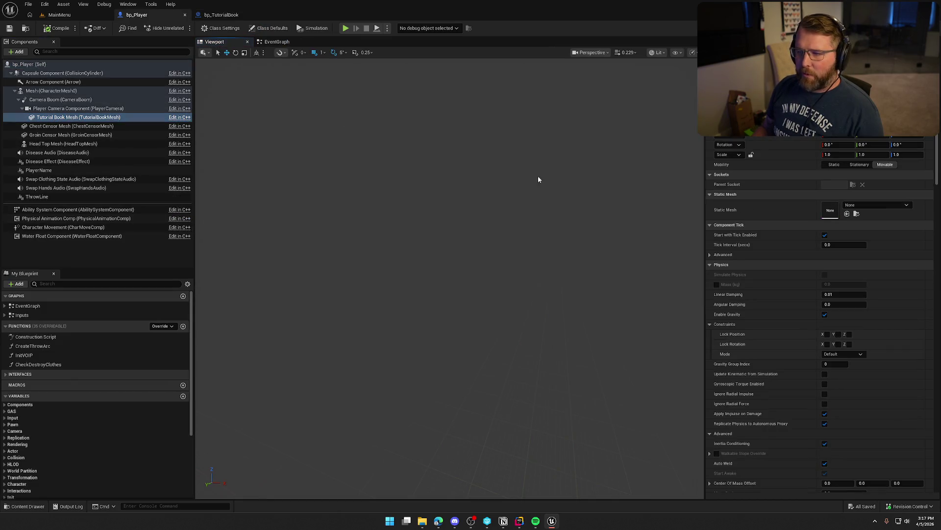
click(877, 206)
text(book)
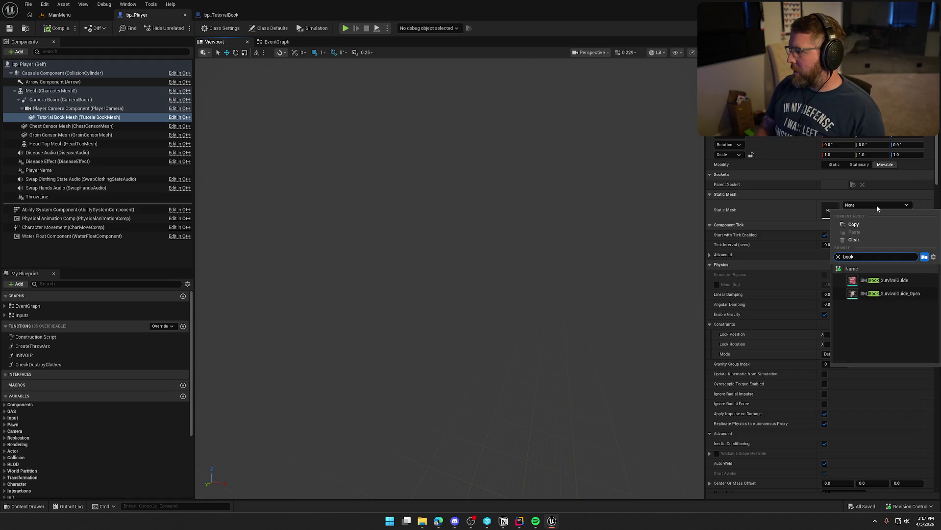
click(890, 293)
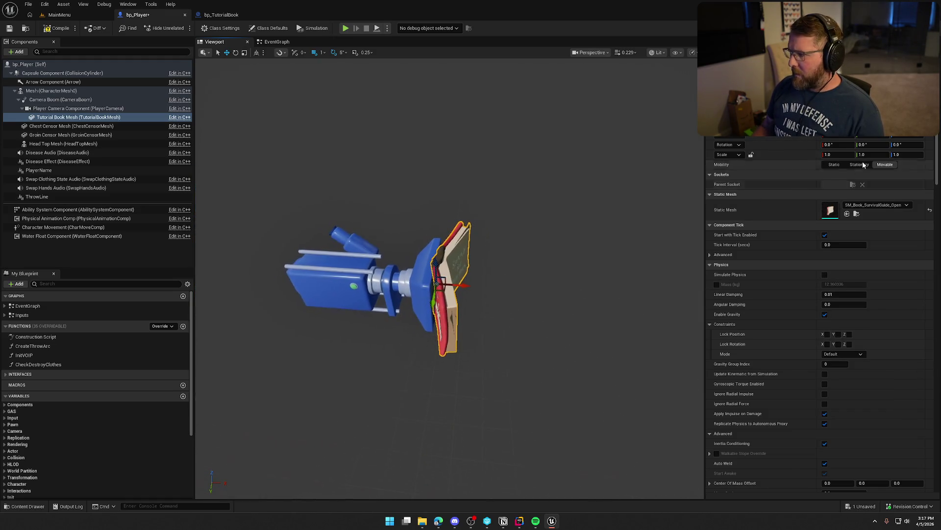
click(906, 145)
text(180)
key(Return)
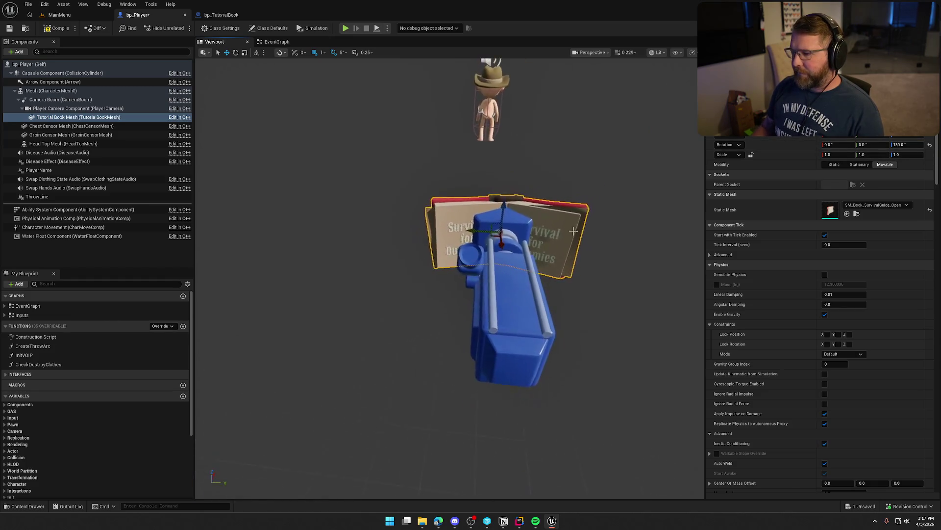
Step: Nudge the book's Y location, compile bp_Player, and return to bp_TutorialBook's graph
drag(874, 138, 873, 138)
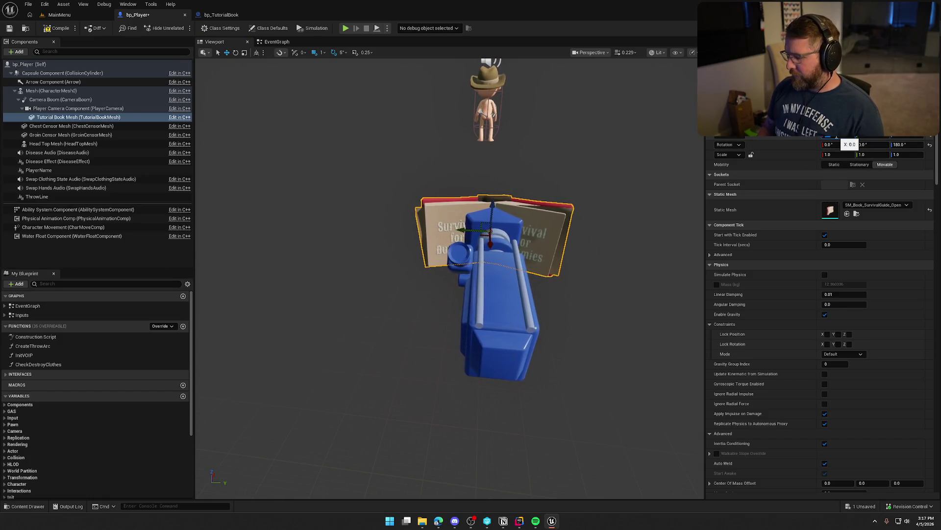
mouse_move(573, 219)
mouse_down()
mouse_move(630, 229)
mouse_move(540, 204)
mouse_up()
click(631, 225)
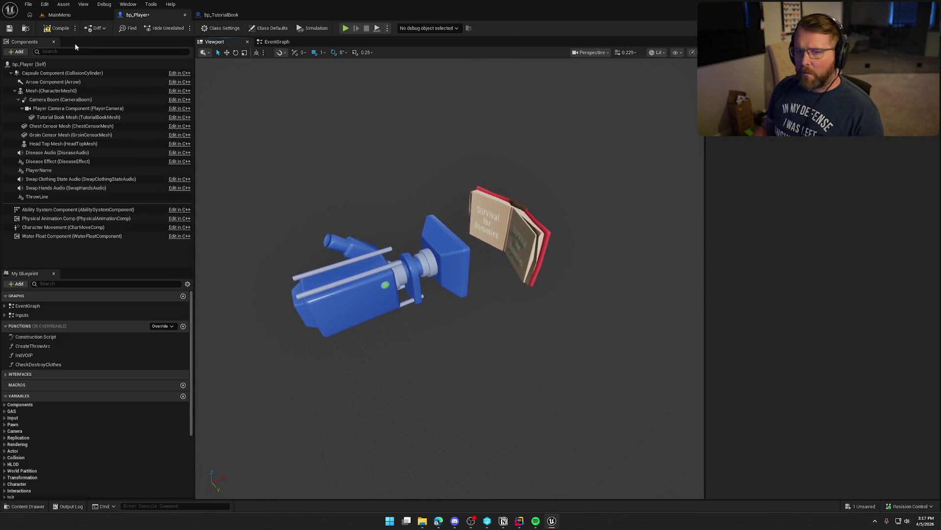
click(54, 29)
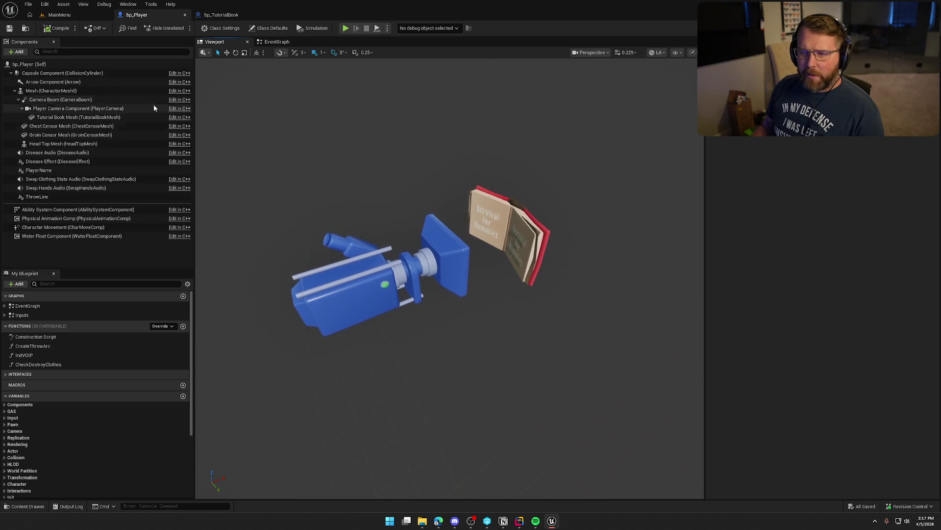
click(219, 15)
drag(559, 314, 585, 313)
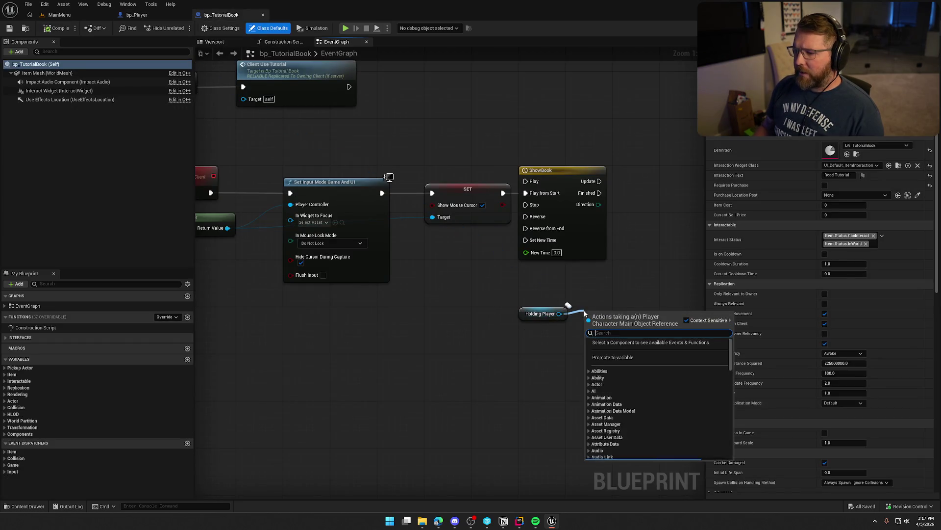
Step: Add a Get Tutorial Book Mesh node from Holding Player and arrange the two nodes
text(get tutorial)
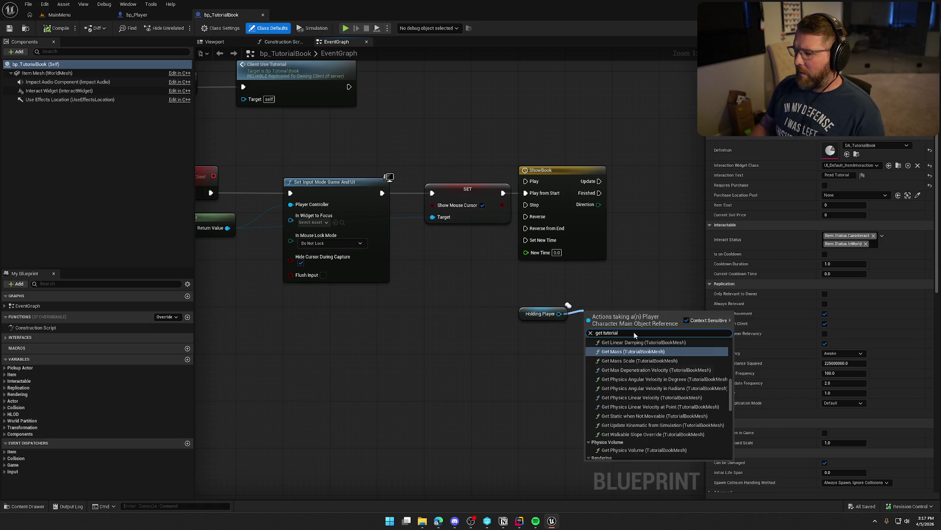
scroll(686, 427, down, 5)
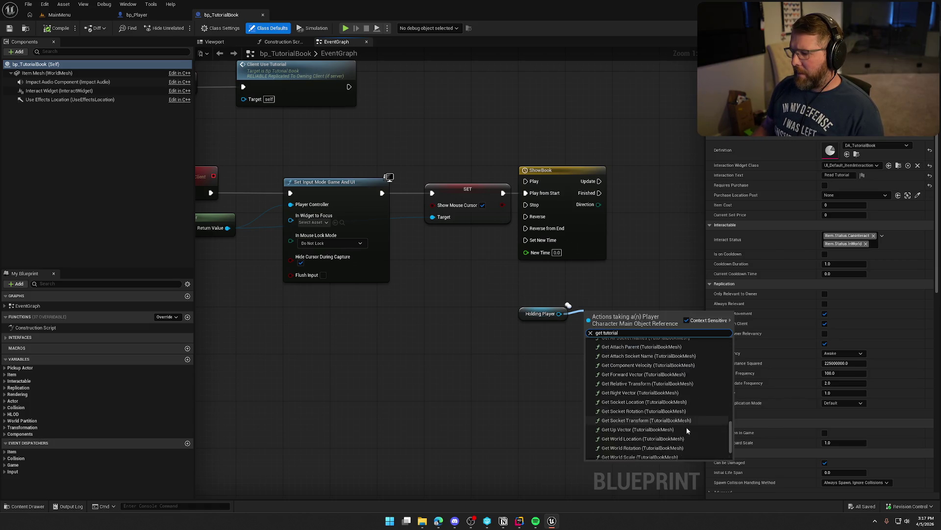
click(660, 447)
drag(587, 300, 462, 357)
mouse_move(406, 370)
mouse_down()
mouse_move(477, 386)
mouse_move(421, 331)
mouse_move(516, 328)
mouse_up()
ctrl+click(496, 371)
click(490, 327)
Step: Add Set Relative Location on the book mesh, driven by ShowBook's Update
text(set rel)
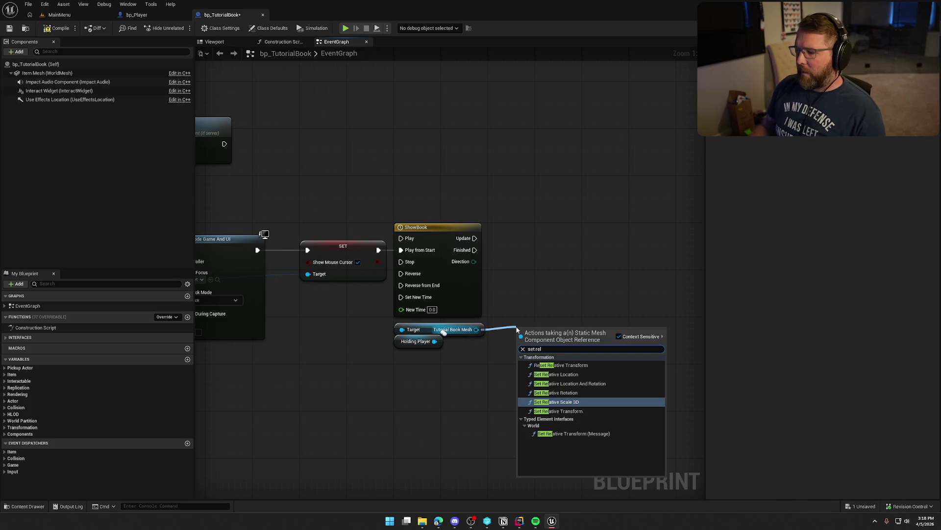
click(563, 374)
mouse_move(565, 349)
mouse_down()
mouse_move(641, 266)
mouse_move(474, 239)
mouse_up()
mouse_move(644, 254)
mouse_down()
mouse_move(598, 231)
mouse_move(639, 230)
mouse_up()
Step: Set the ShowBook timeline length to 0.5 and add a float track named Alpha
double_click(392, 228)
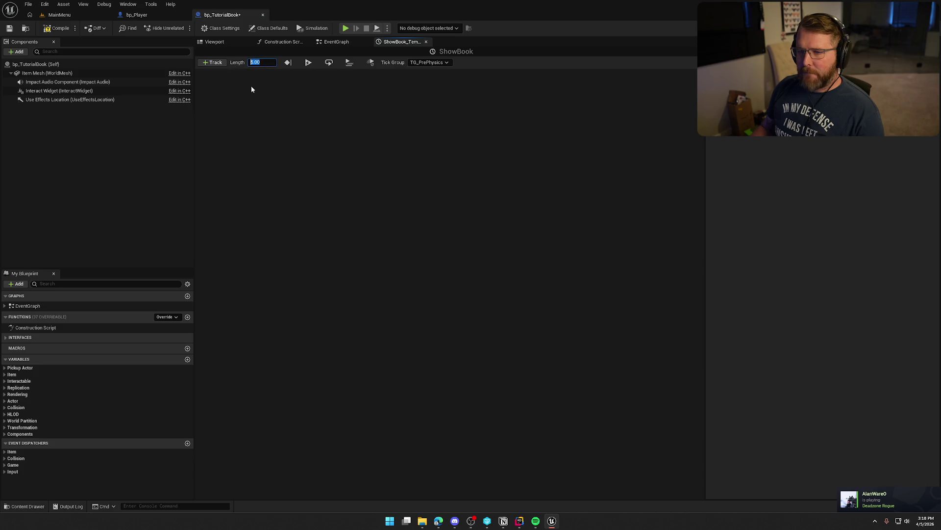
text(0.5)
click(214, 62)
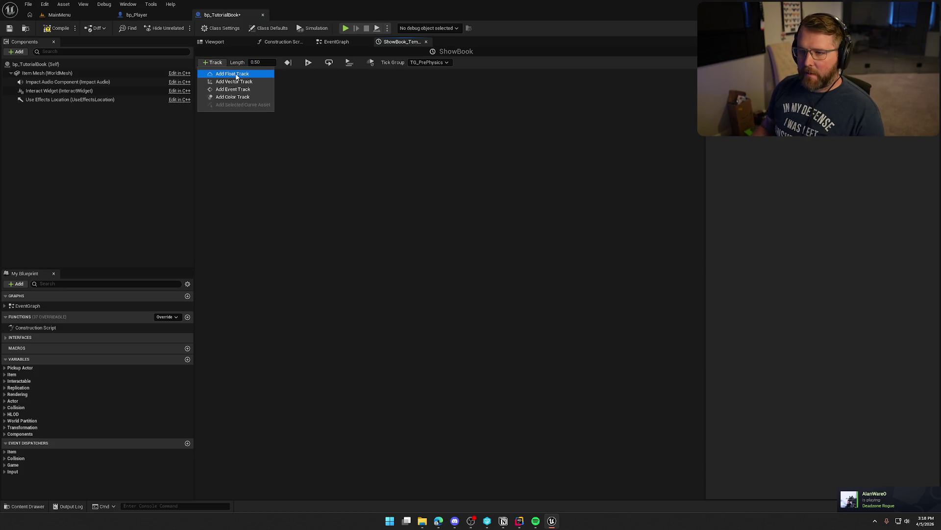
click(236, 74)
text(Alpha)
key(Return)
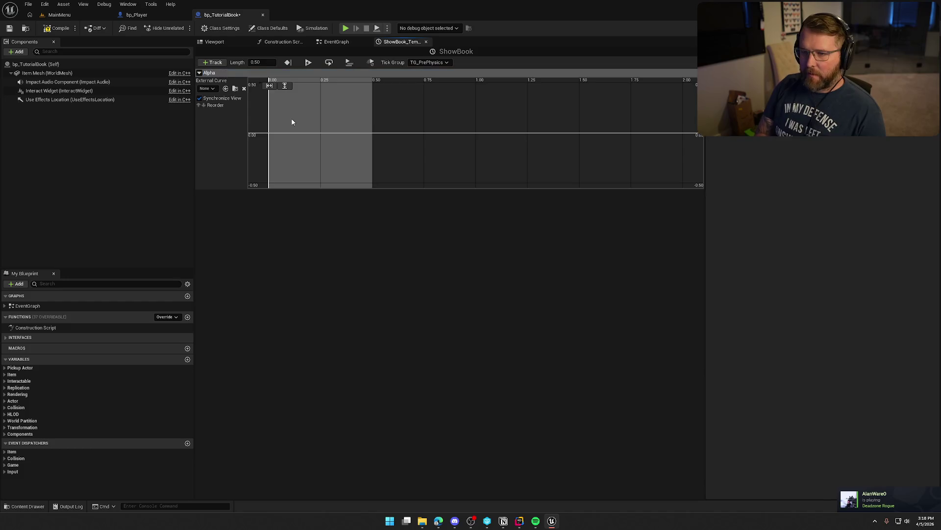
Step: Key the Alpha curve at (0, 0) and (0.5, 1)
right_click(273, 133)
right_click(328, 132)
click(358, 148)
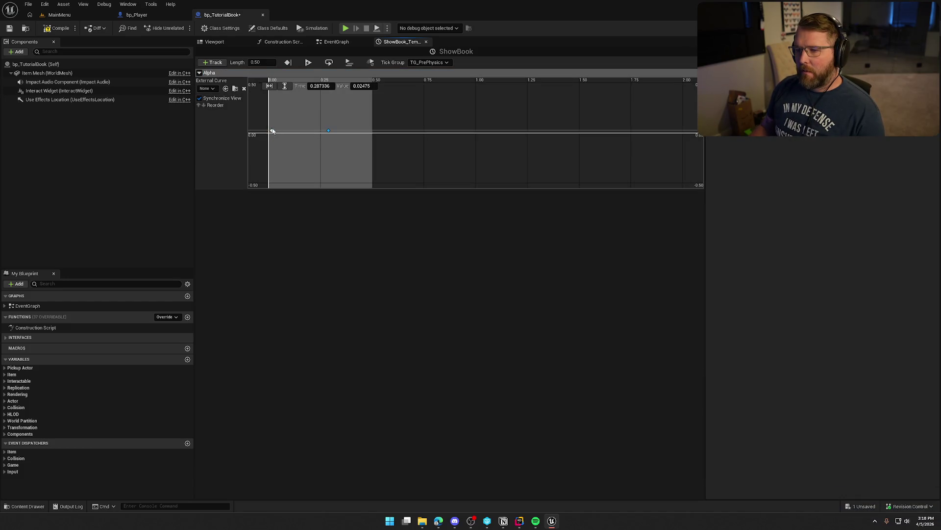
text(0)
key(Tab)
text(1)
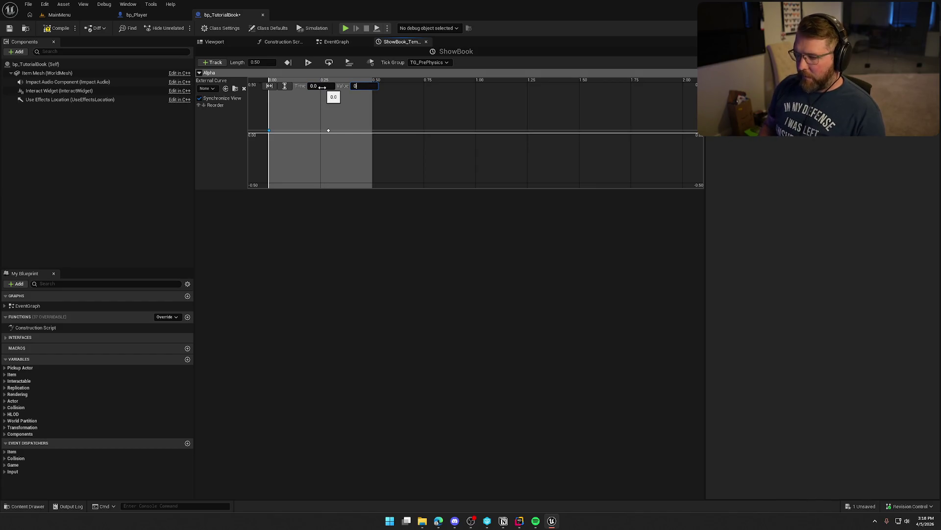
double_click(320, 86)
text(0.5)
key(Tab)
text(1)
key(Return)
Step: Give both Alpha keys Auto interpolation, then compile, save and return to the EventGraph
click(284, 87)
click(269, 86)
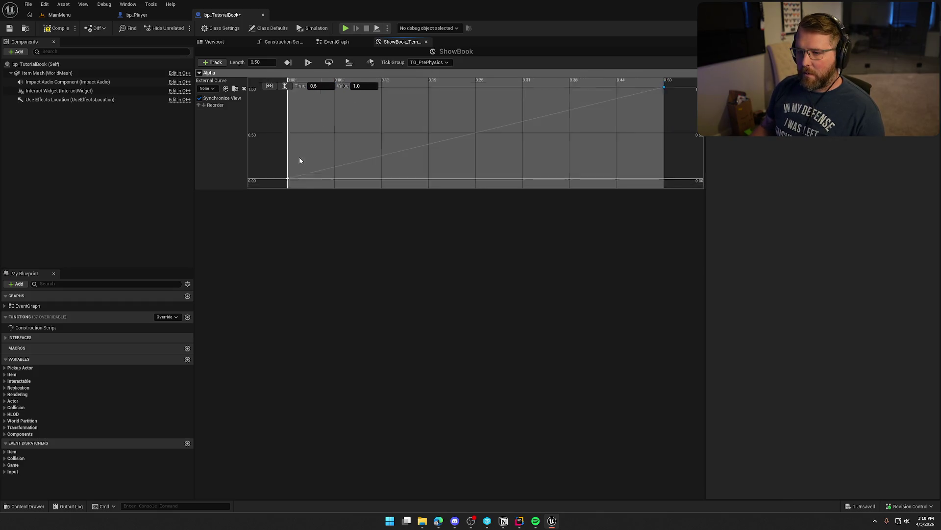
drag(299, 157, 349, 191)
right_click(321, 171)
click(352, 195)
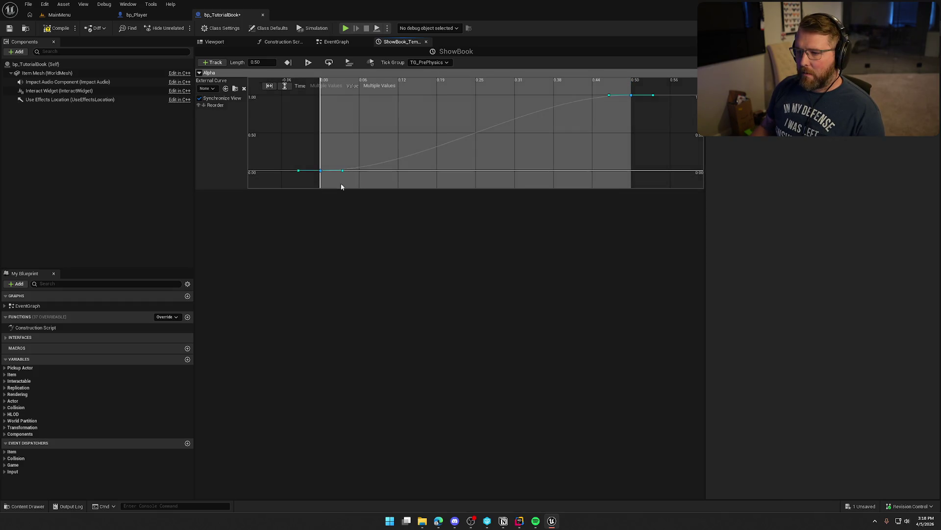
click(58, 28)
click(336, 41)
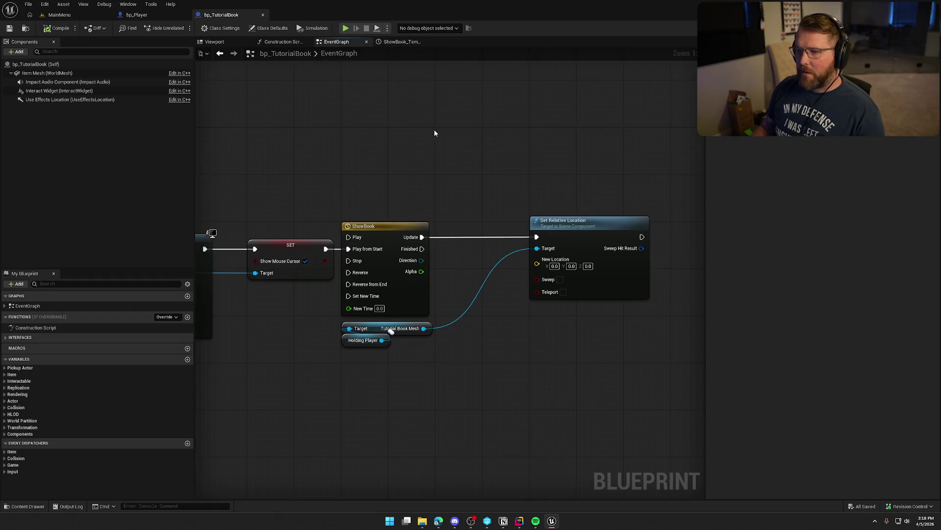
Step: Feed New Location from a Lerp (Vector) whose Alpha comes from ShowBook, and tidy the nodes
drag(474, 230, 435, 249)
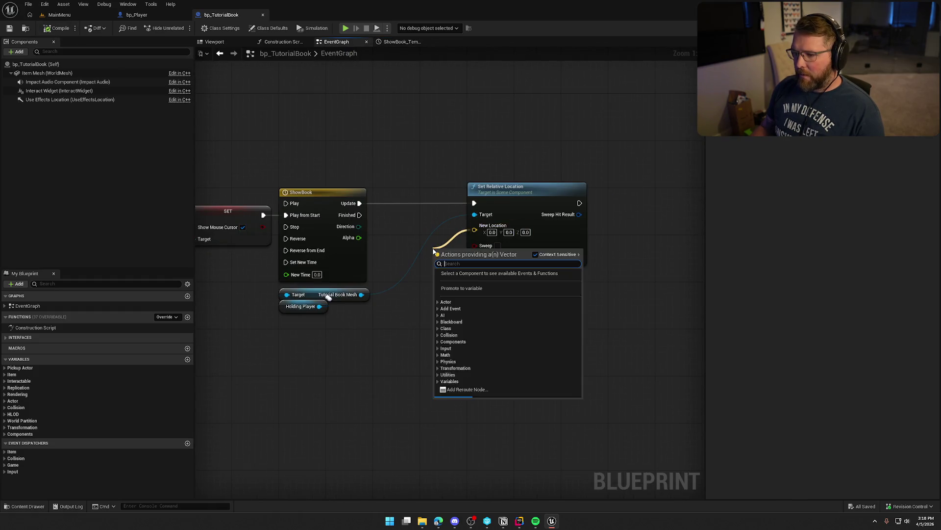
text(lerp)
click(468, 286)
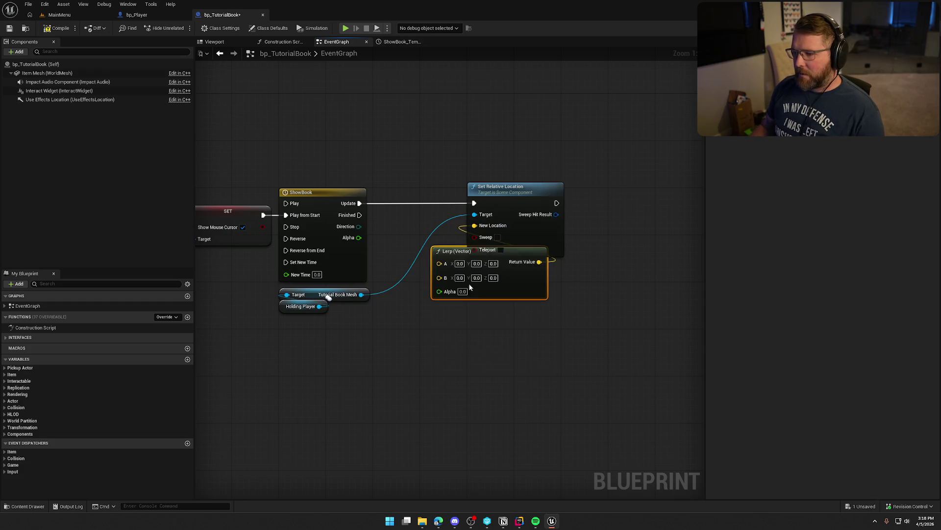
drag(439, 290, 359, 237)
drag(511, 189, 583, 192)
mouse_move(496, 259)
mouse_down()
mouse_move(442, 228)
mouse_move(459, 218)
mouse_up()
click(589, 204)
drag(590, 204, 614, 203)
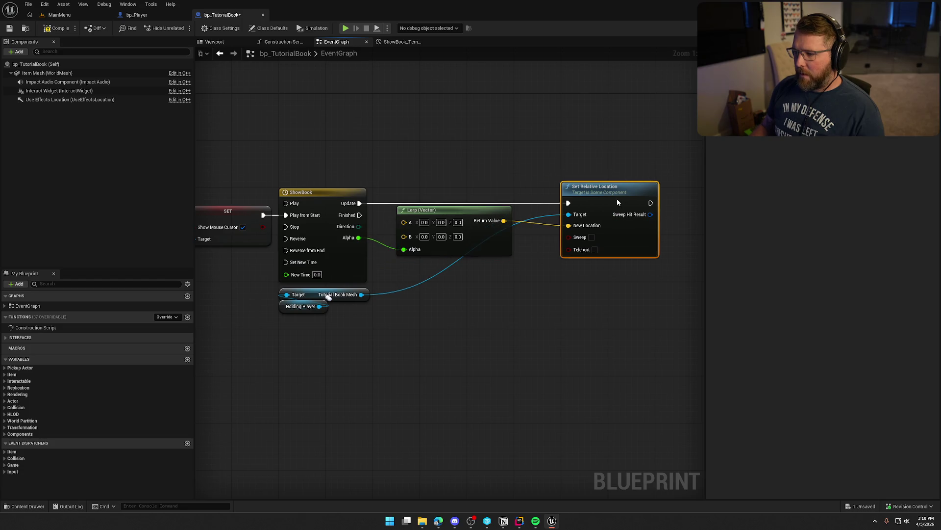
drag(466, 210, 489, 210)
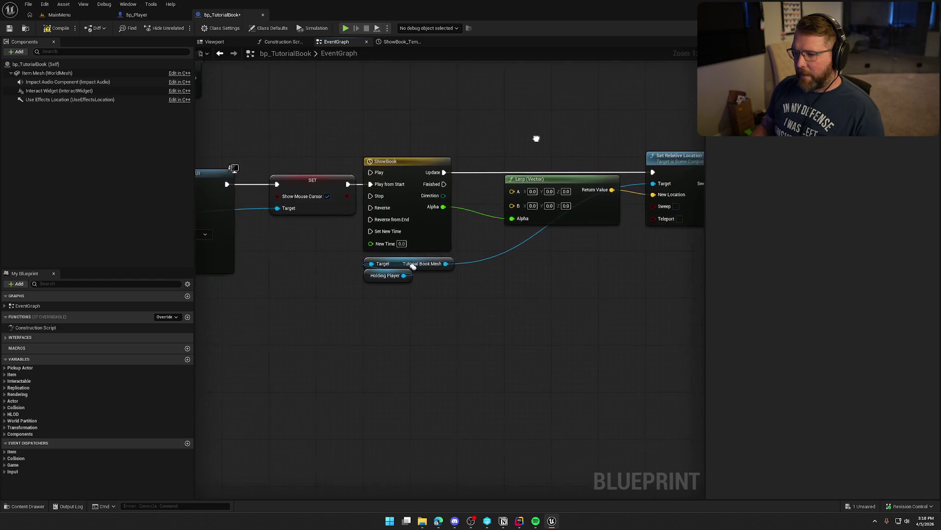
drag(343, 142, 619, 322)
click(396, 246)
Step: Add a checked Set Visibility on Tutorial Book Mesh, running before ShowBook's Play from Start
drag(426, 260, 458, 278)
text(set vis)
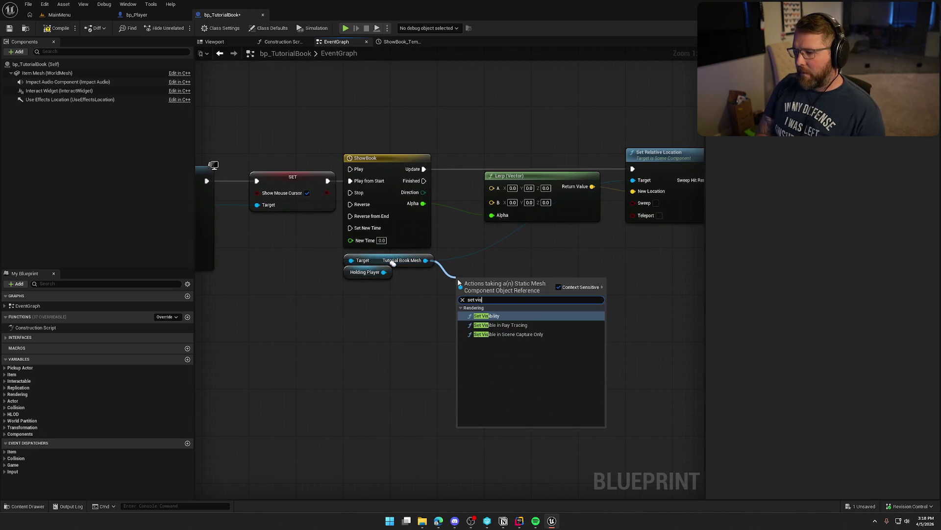
click(516, 316)
click(499, 321)
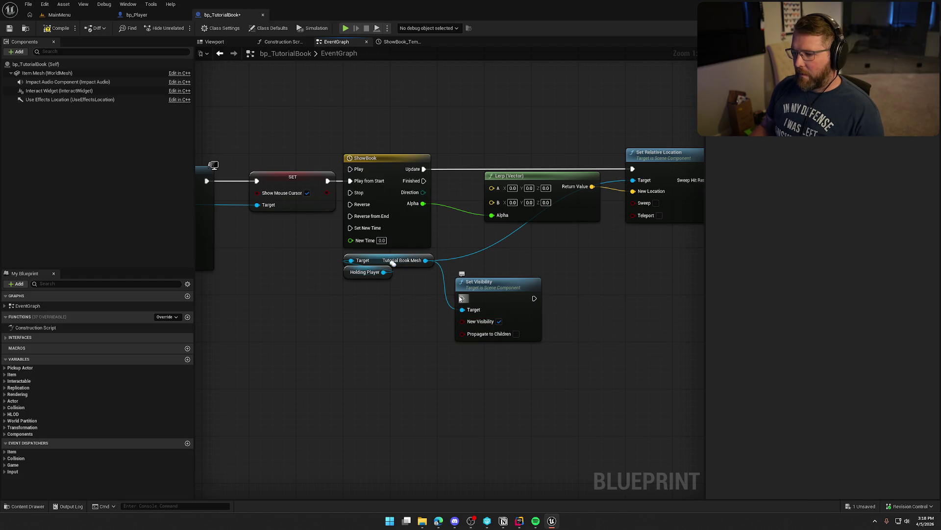
drag(338, 147, 638, 206)
drag(401, 158, 541, 159)
mouse_move(482, 294)
mouse_down()
mouse_move(381, 175)
mouse_move(363, 180)
mouse_up()
drag(421, 180, 491, 181)
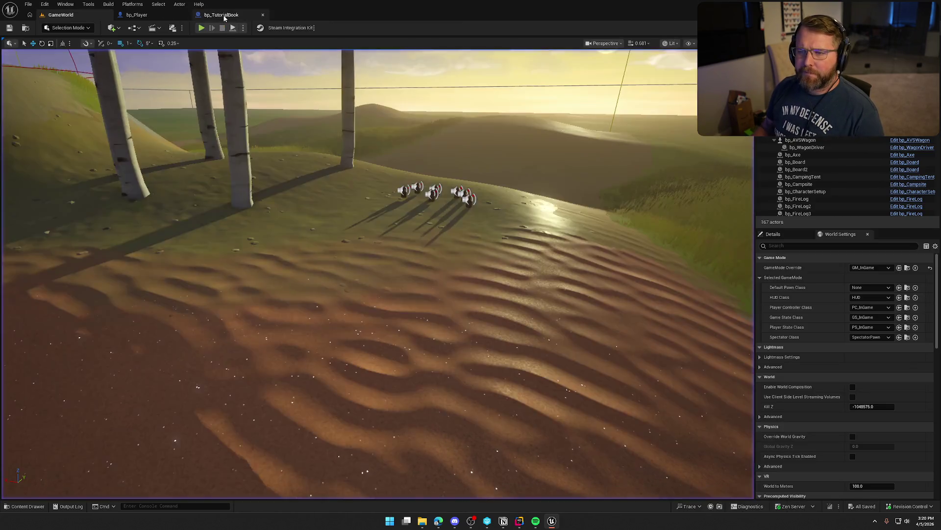
Step: In bp_TutorialBook set the Lerp's A Y and B Y to -1, compile, save and return to GameWorld
click(221, 15)
click(483, 187)
text(-1)
click(481, 206)
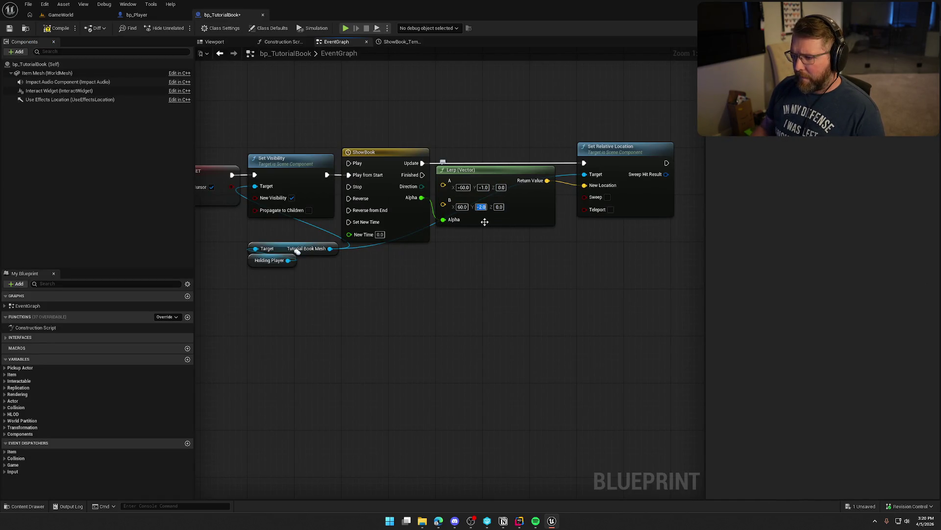
text(-1)
key(Return)
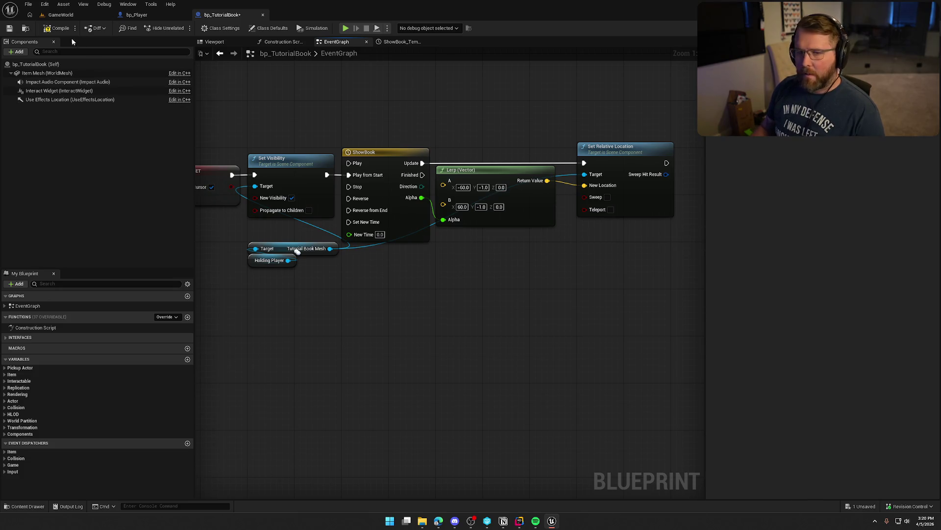
click(56, 28)
click(61, 14)
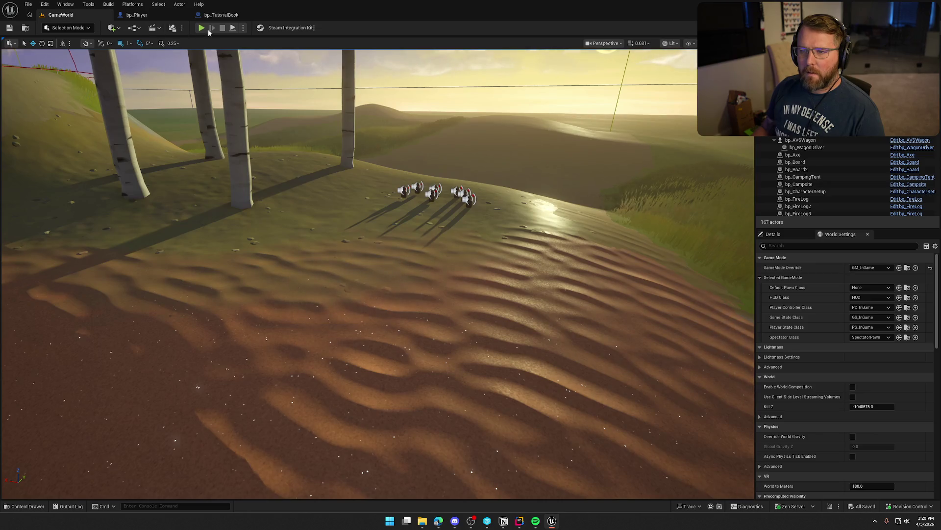
Step: Play in the editor, walk toward the river, and close and reopen the tutorial book
key(alt+p)
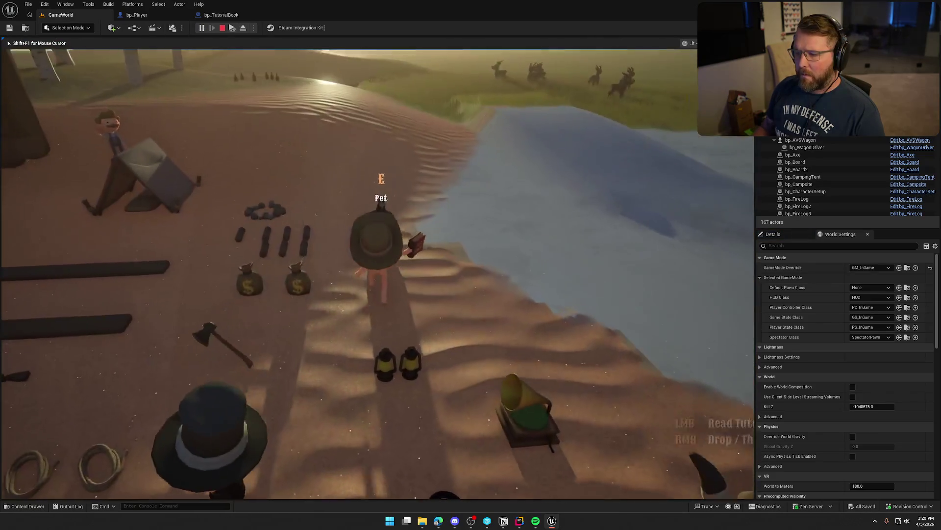
key(w)
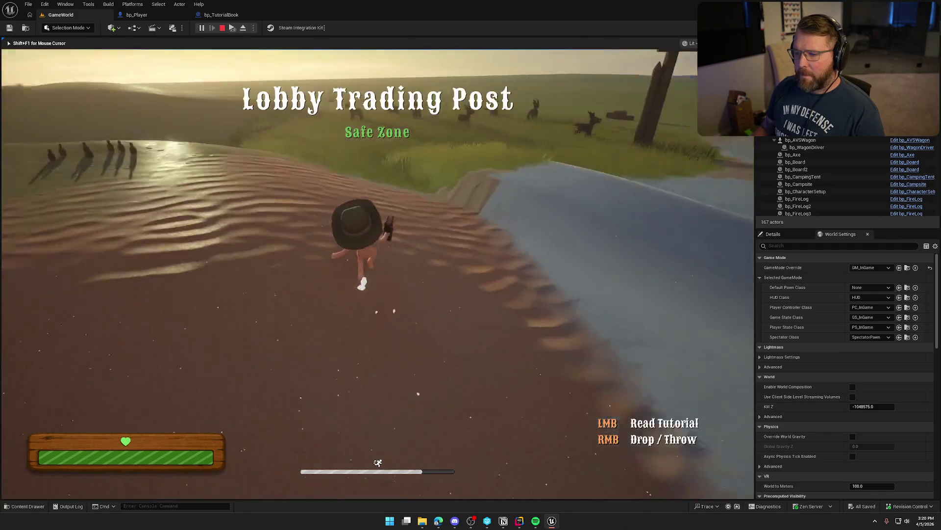
key(shift+F1)
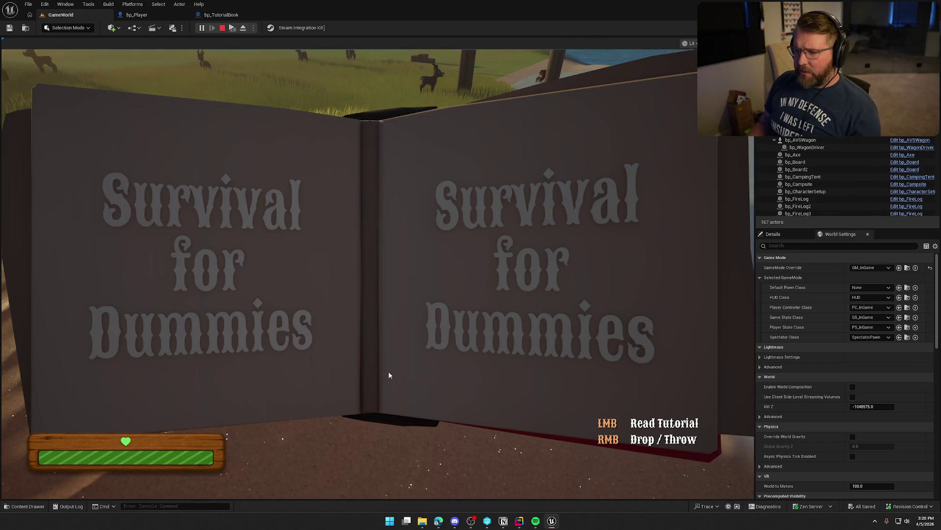
click(431, 266)
click(500, 235)
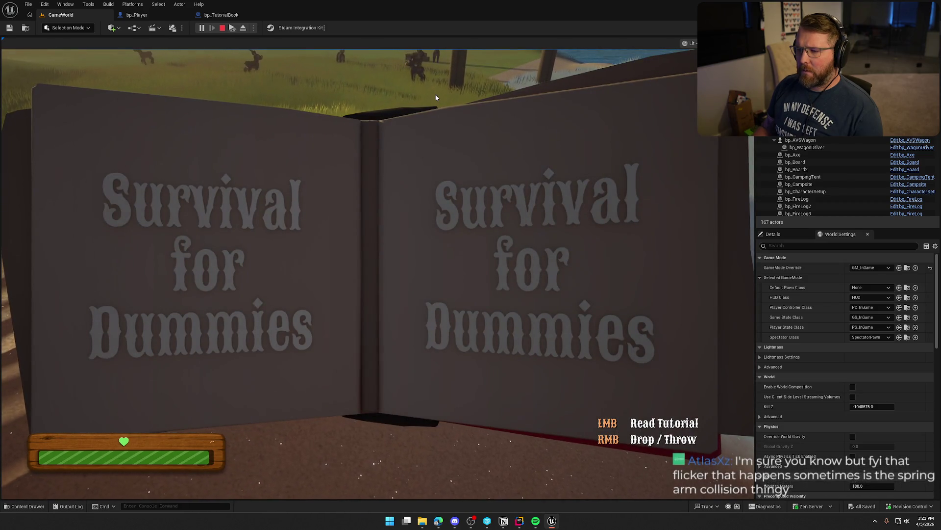
key(Escape)
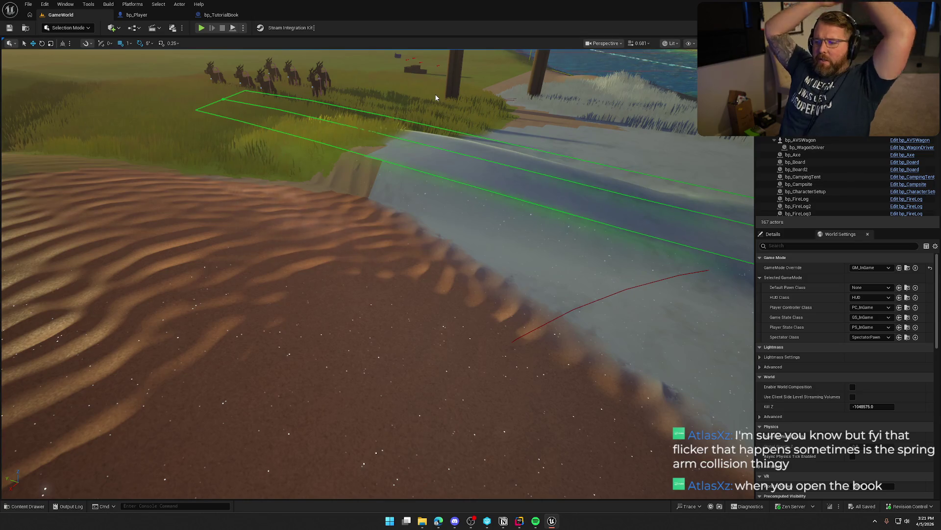
Step: Play again, toggle the tutorial book repeatedly to watch its animation, then stop and return to bp_TutorialBook
click(200, 29)
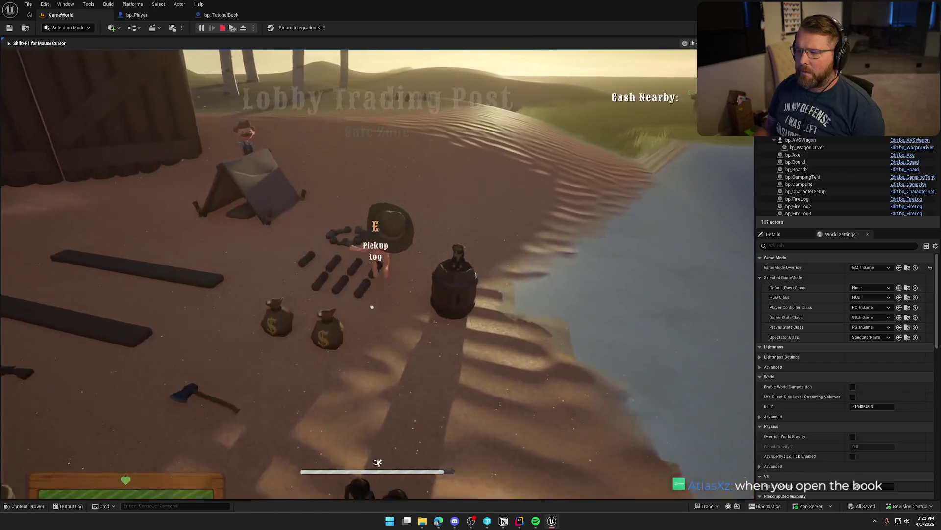
key(w)
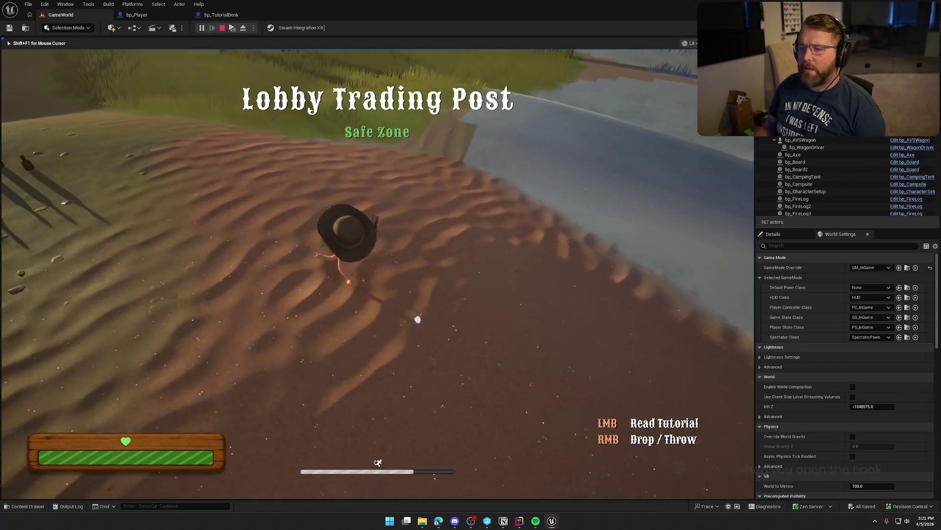
click(374, 223)
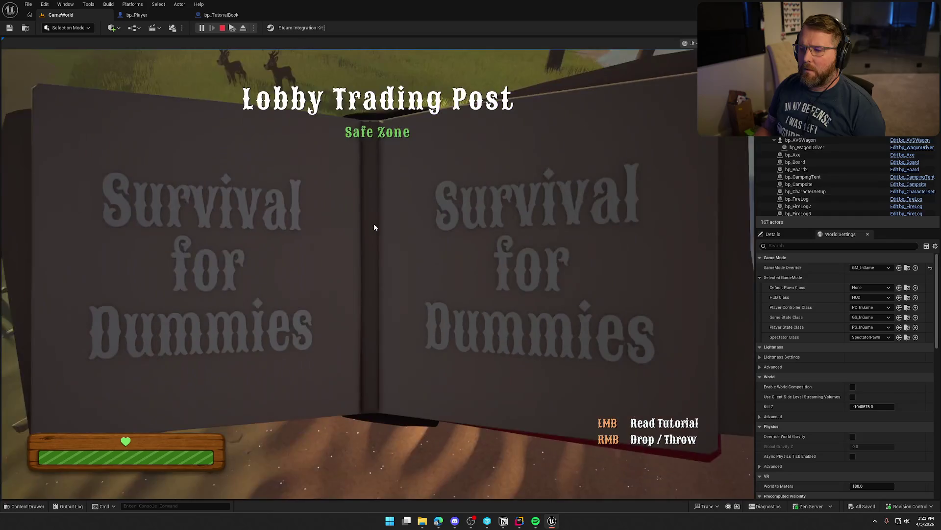
click(455, 284)
click(455, 283)
click(454, 283)
click(454, 283)
click(454, 281)
click(455, 281)
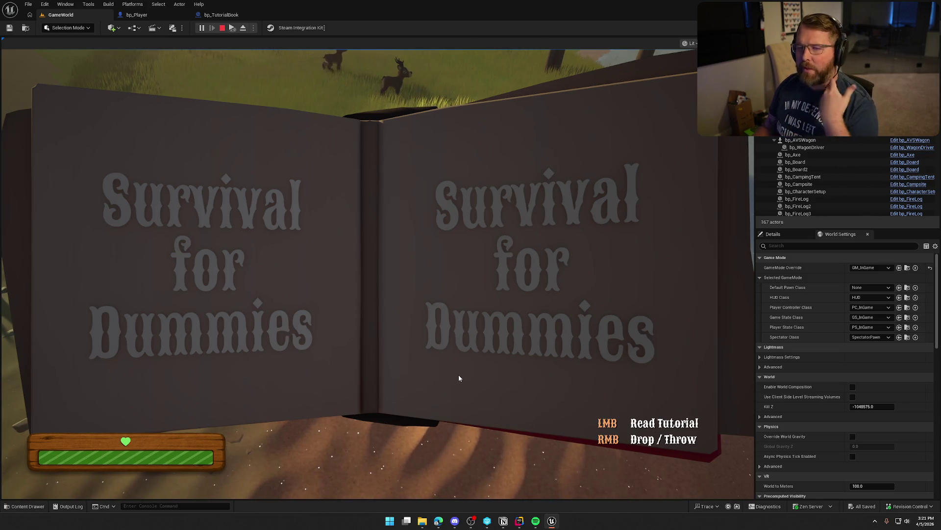
click(426, 437)
click(426, 436)
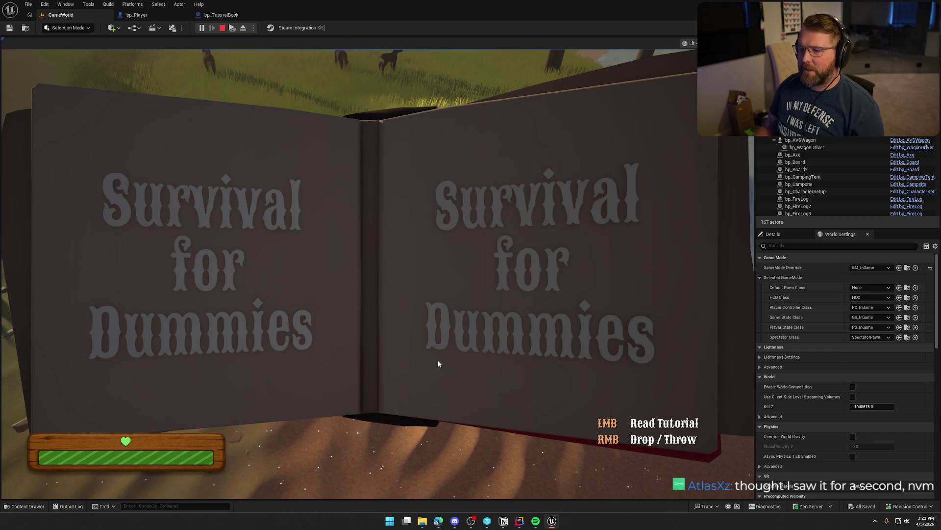
key(Escape)
click(234, 18)
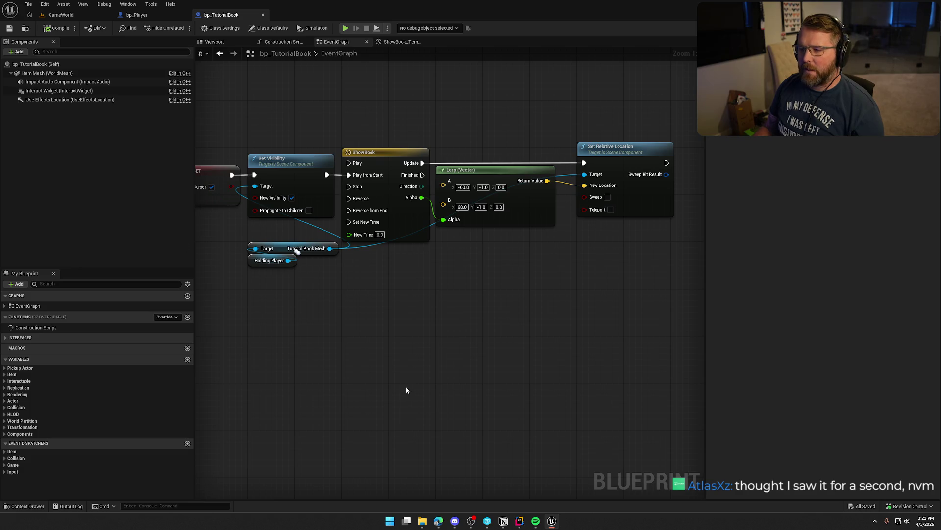
Step: In the header, declare a UPROPERTY TObjectPtr<USpotLightComponent> TutorialBookLight below TutorialBookMesh
click(520, 520)
click(218, 237)
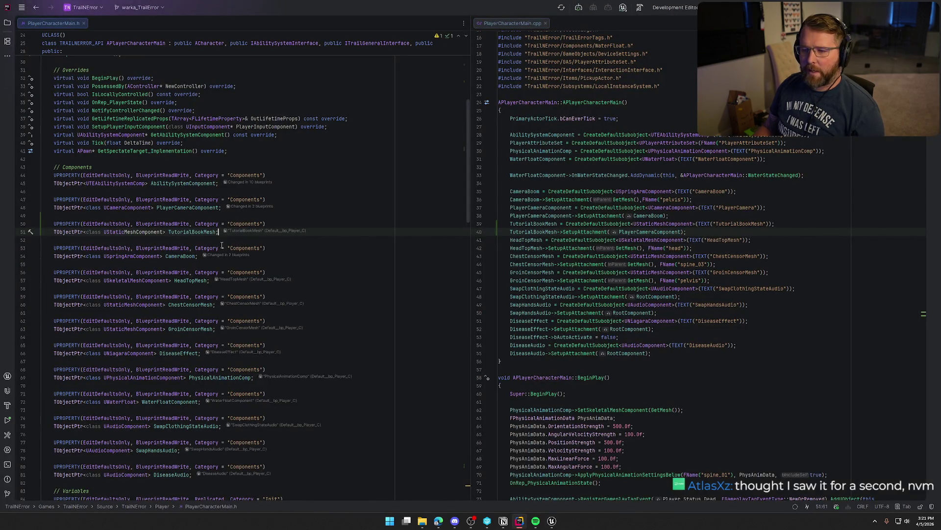
key(Return)
key(Return)
text(UPROPERTY(E)
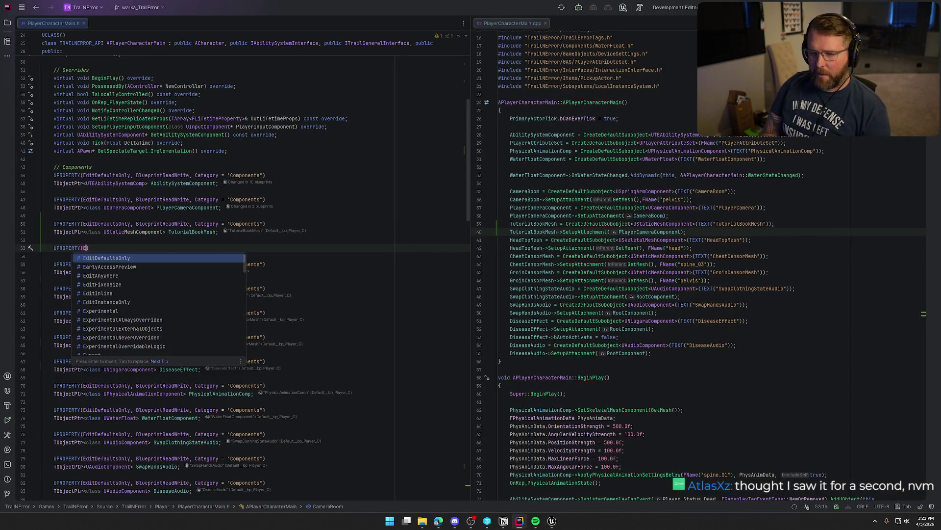
key(Return)
key(Tab)
key(Return)
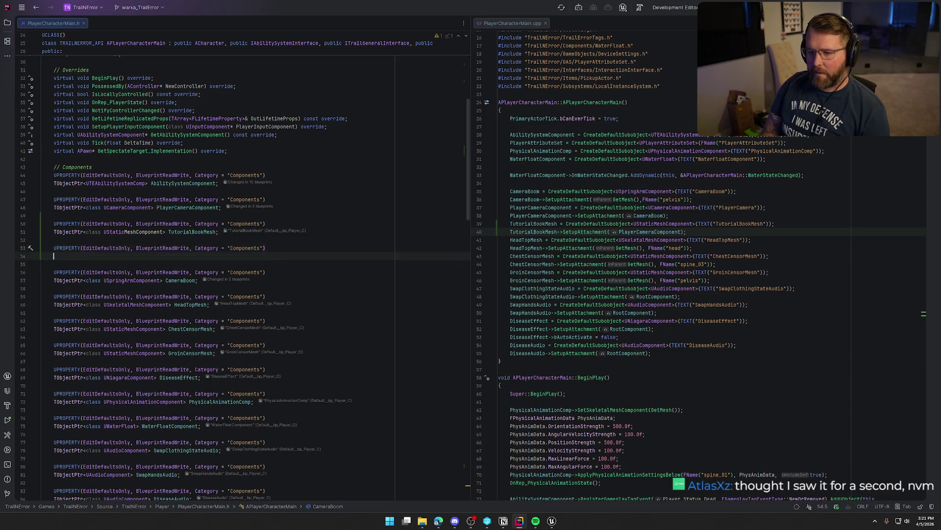
text(TO)
key(Return)
text(<class U)
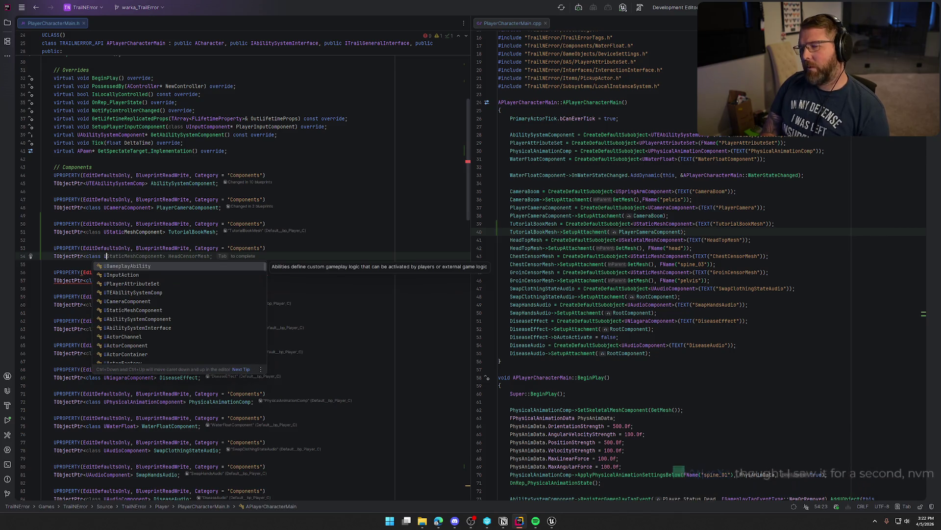
text(Spot)
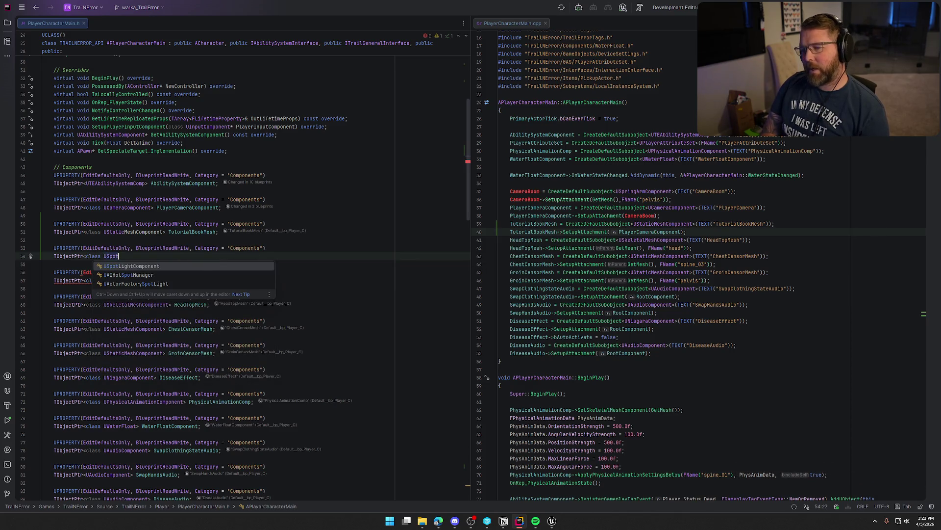
key(Return)
key(Tab)
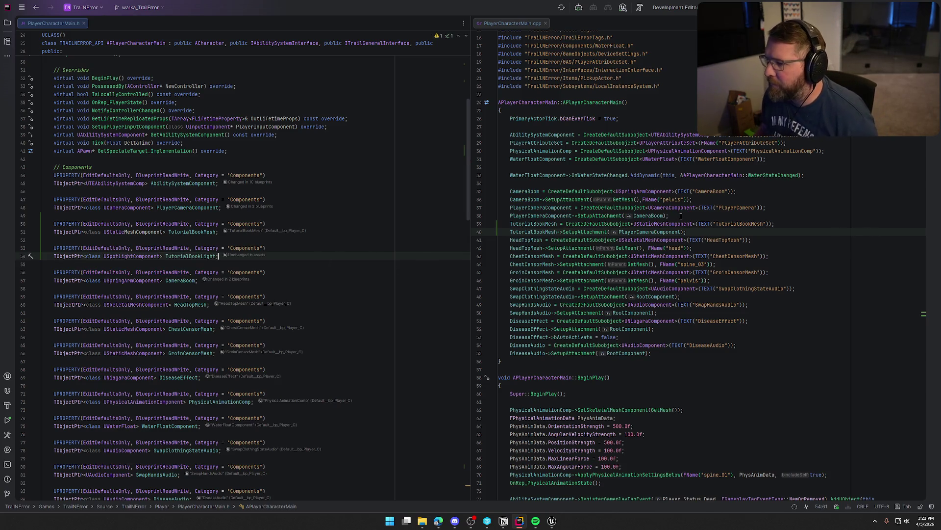
Step: In the constructor, add TutorialBookMesh->SetVisibility and create TutorialBookLight attached to TutorialBookMesh, with its include
click(687, 232)
key(Return)
text(Tut)
key(Return)
text(->SetVi)
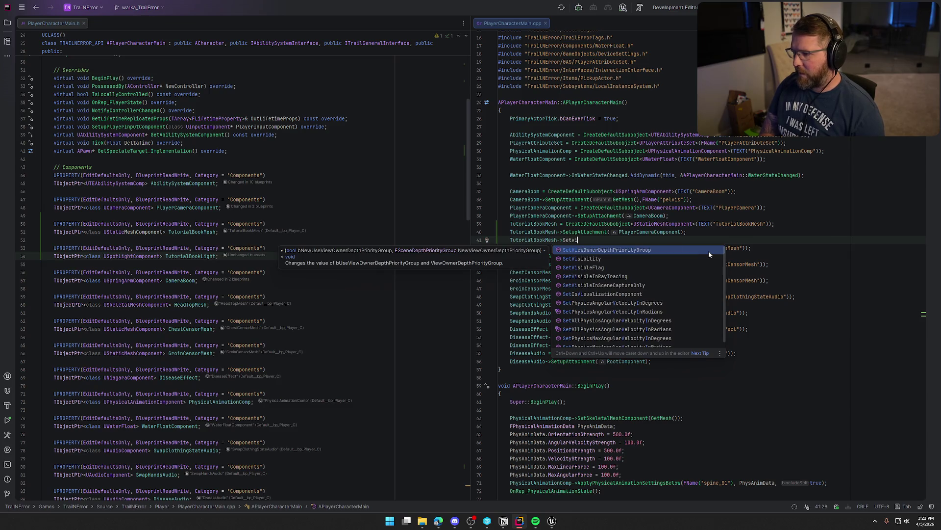
text(s)
key(Return)
key(Tab)
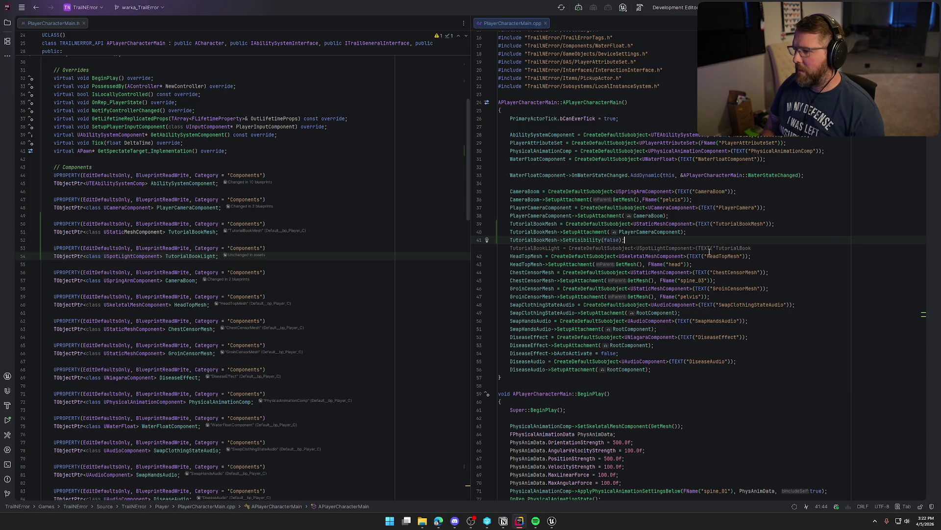
key(Tab)
key(Tab)
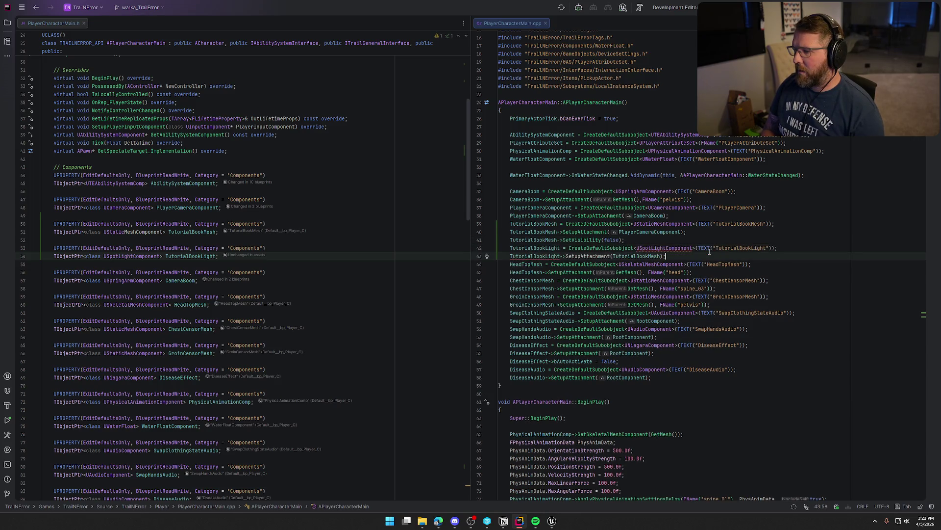
click(688, 248)
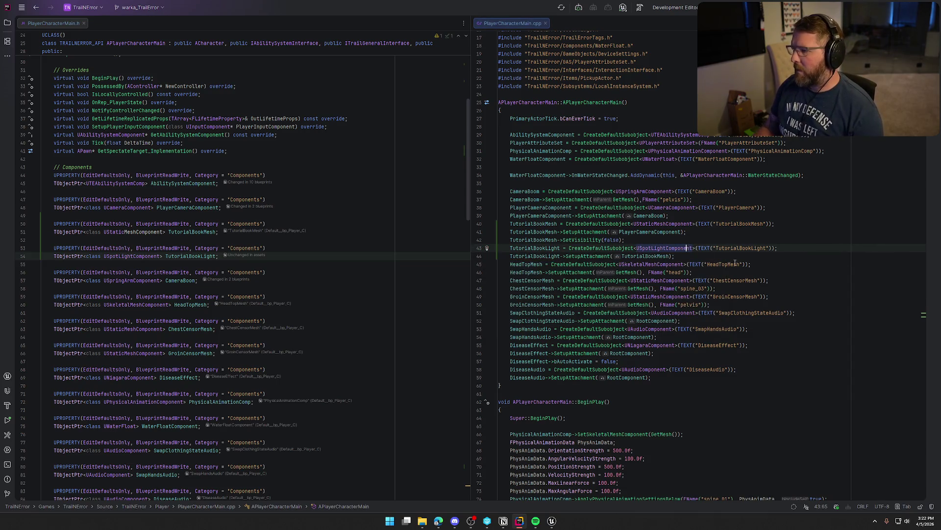
click(694, 254)
key(Return)
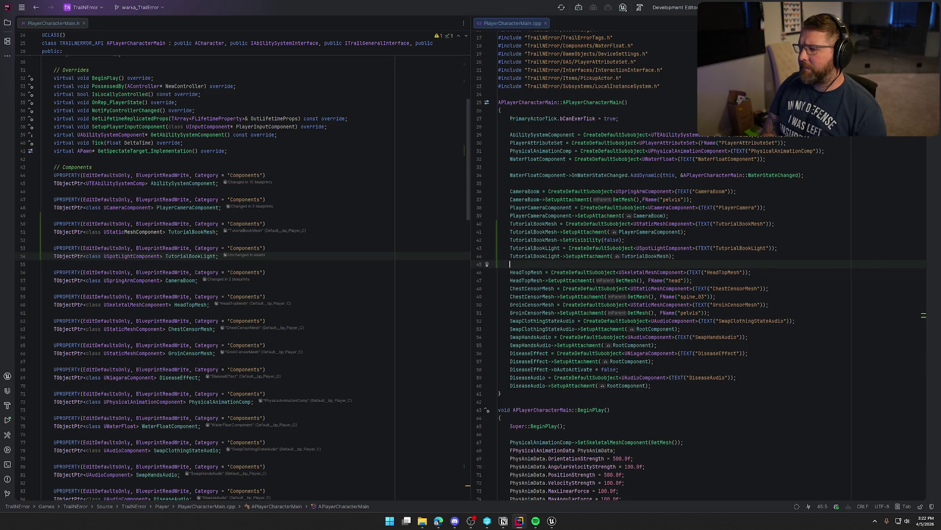
key(BackSpace)
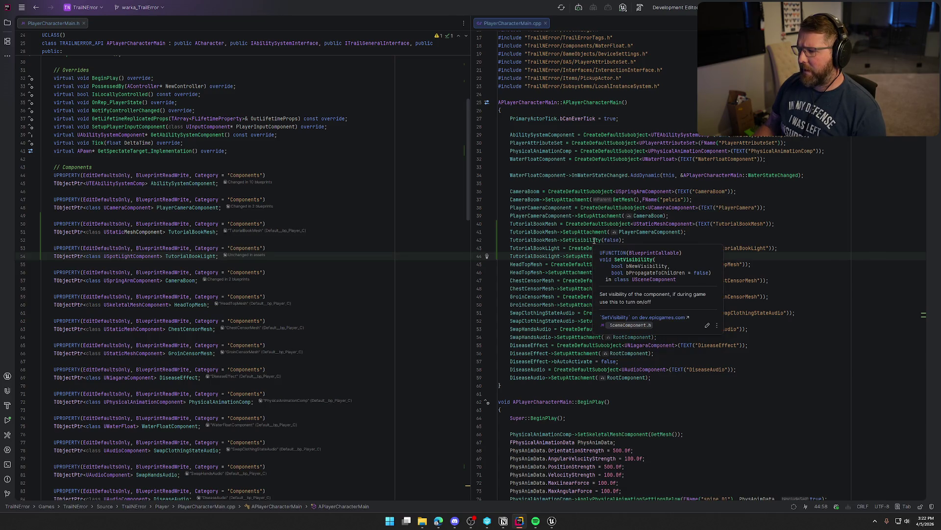
Step: Make it SetVisibility(false, true), move it below the light setup, and build the project
click(593, 240)
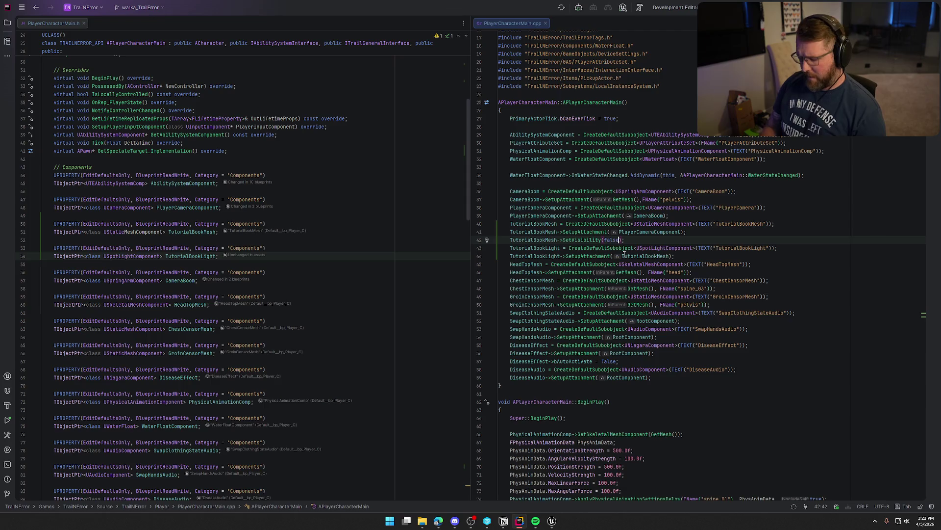
text(, rue))
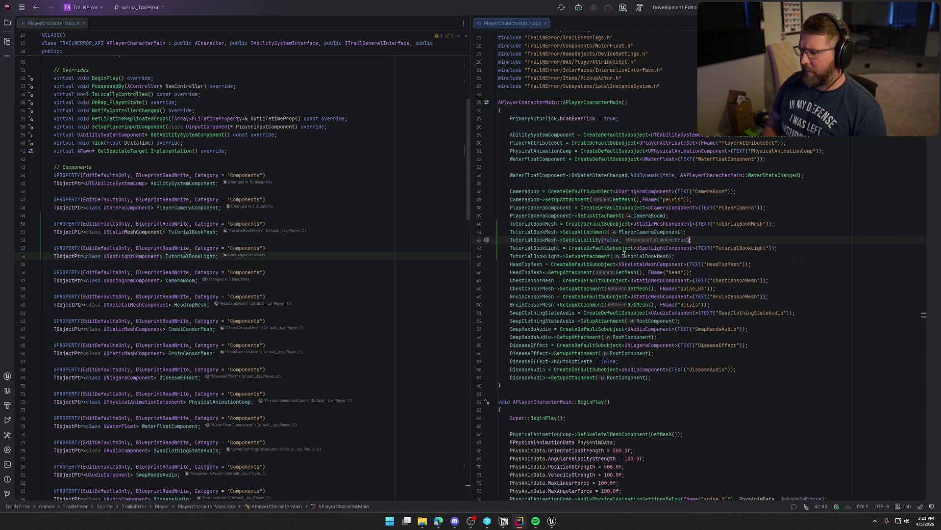
key(alt+shift+Down)
key(alt+shift+Down)
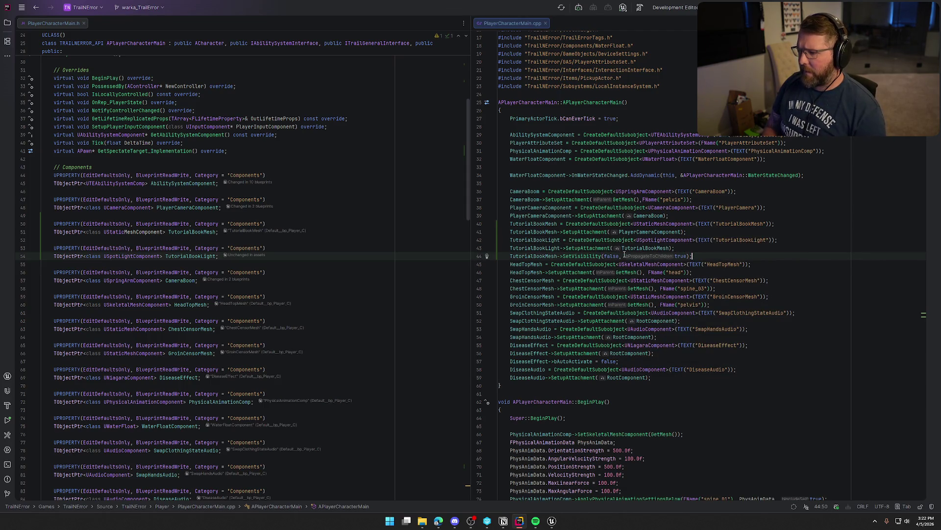
key(Up)
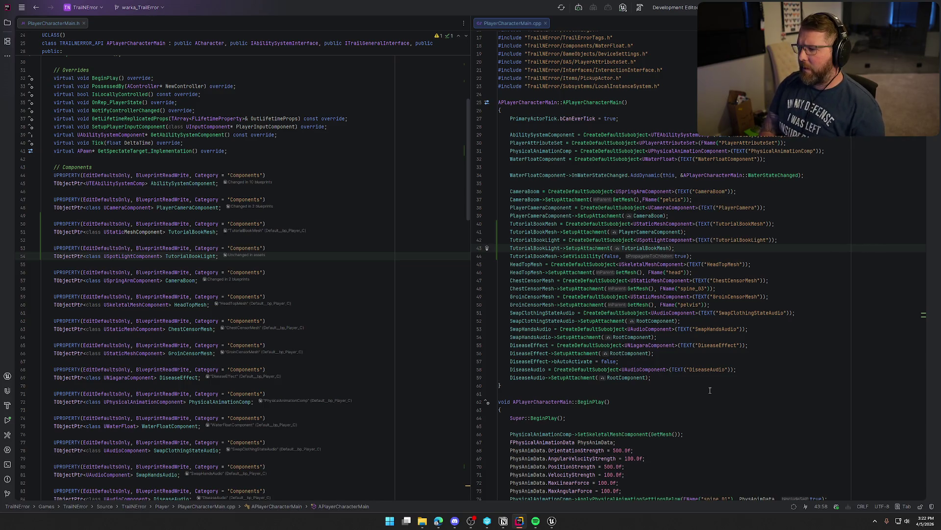
click(558, 526)
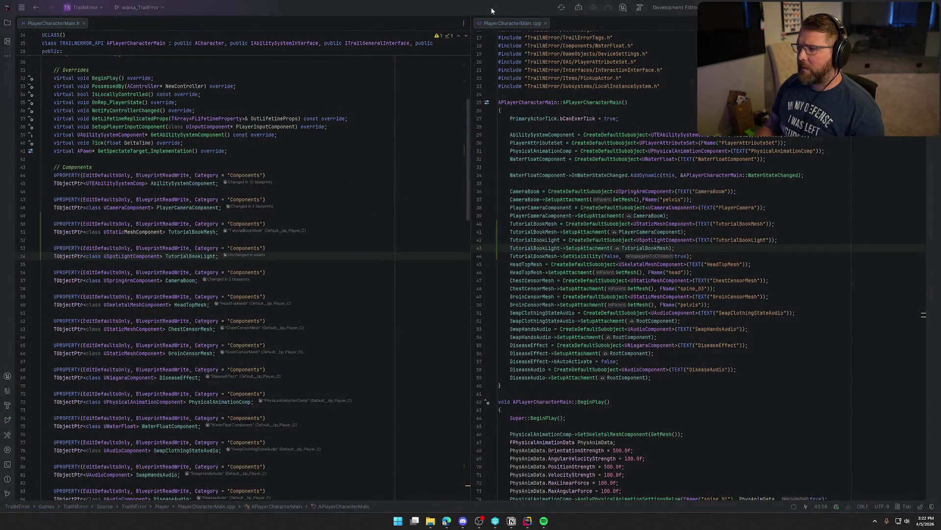
click(491, 7)
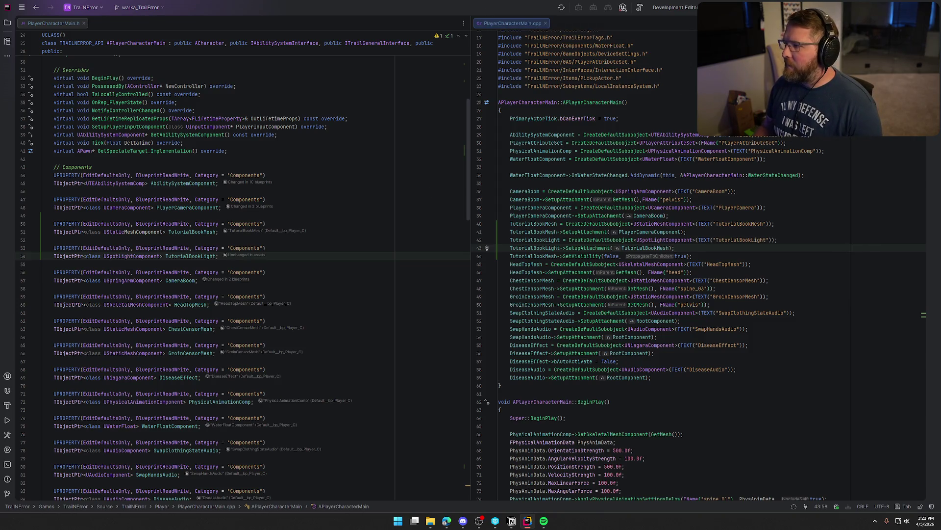
key(ctrl+shift+b)
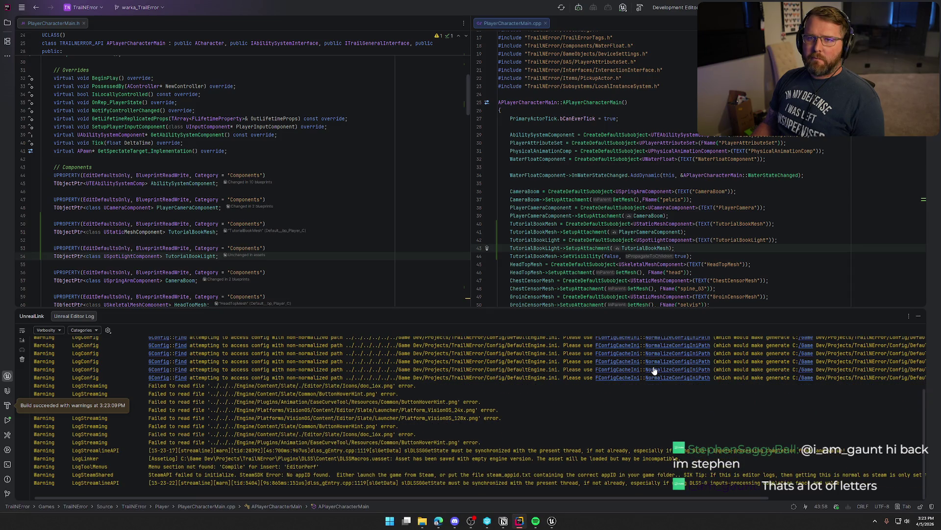
Step: Close the Unreal Editor Log panel after the build succeeds
click(920, 317)
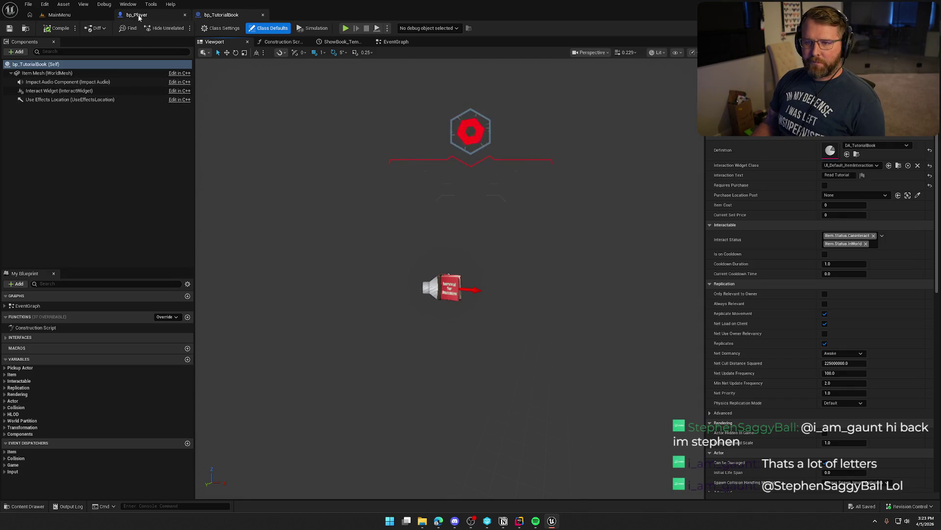
Step: In bp_Player's Viewport, enable Pause Anims on the character mesh
click(138, 15)
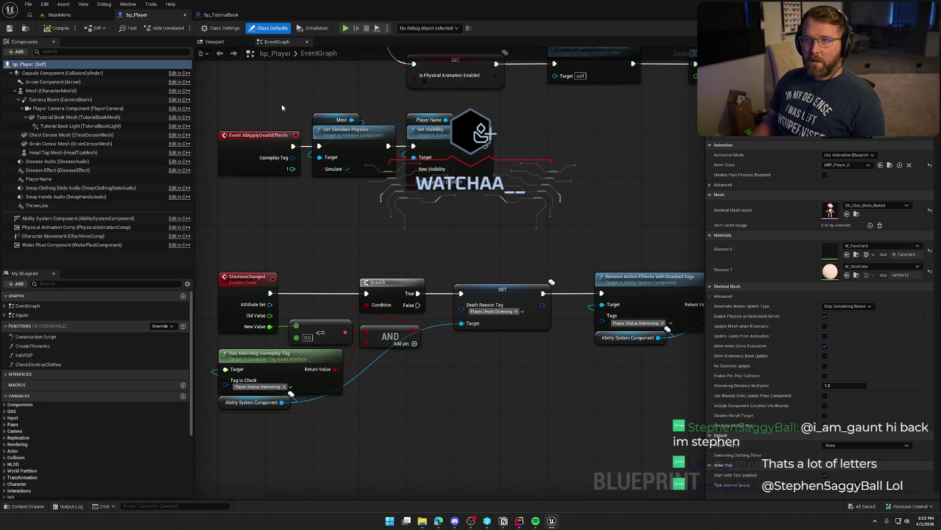
click(214, 42)
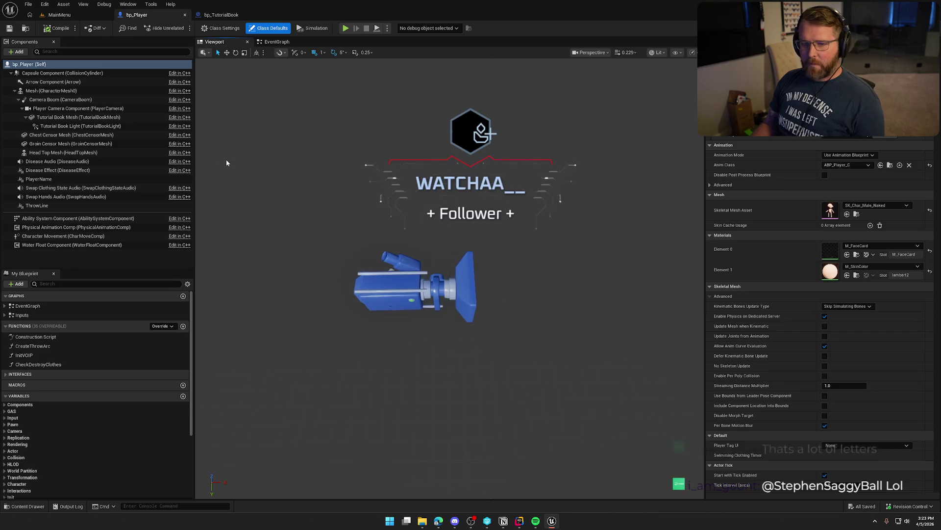
click(62, 126)
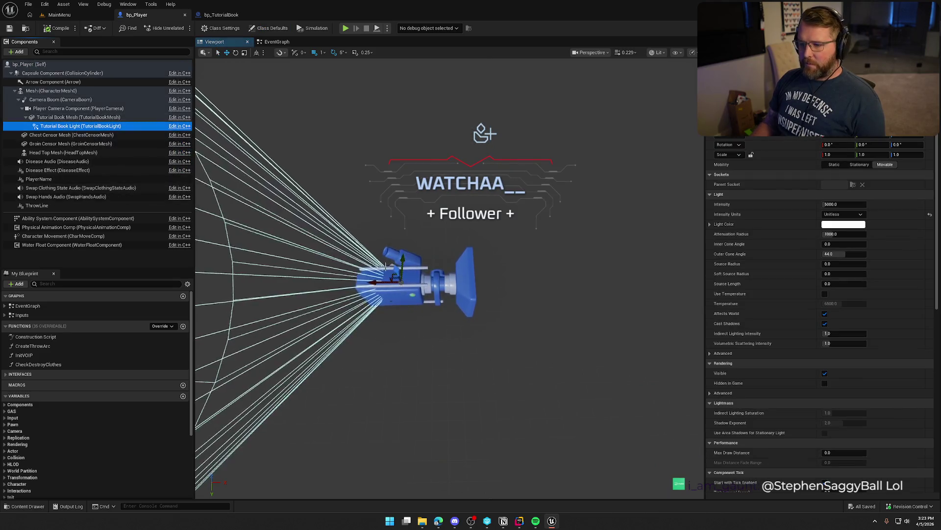
scroll(385, 267, down, 3)
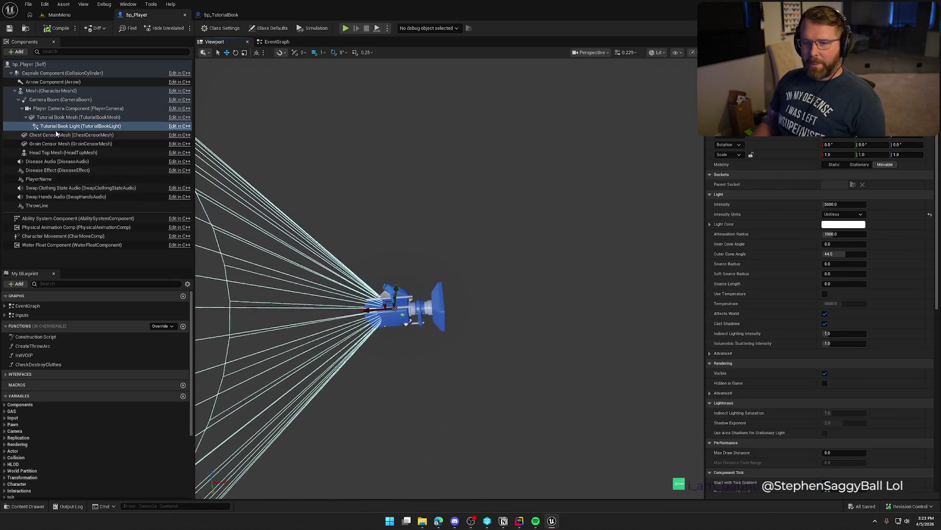
click(57, 117)
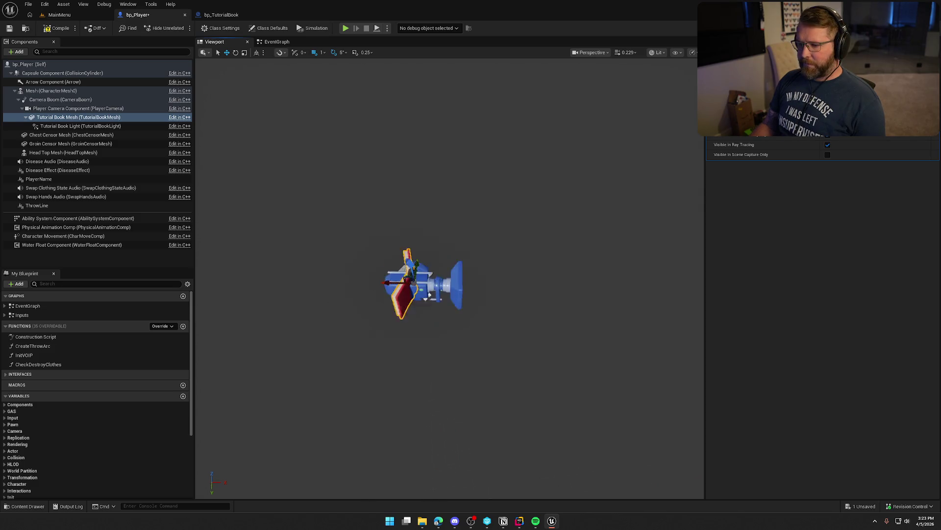
click(122, 91)
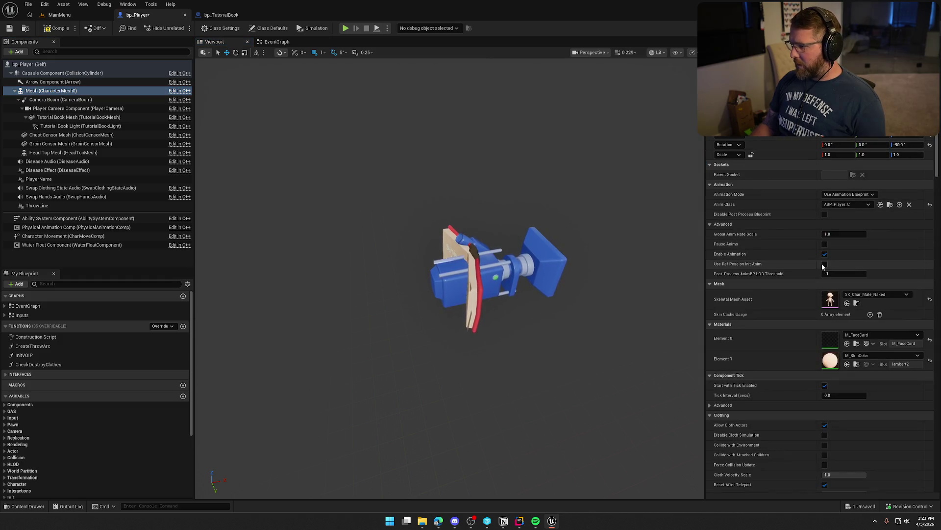
click(824, 244)
drag(548, 296, 530, 301)
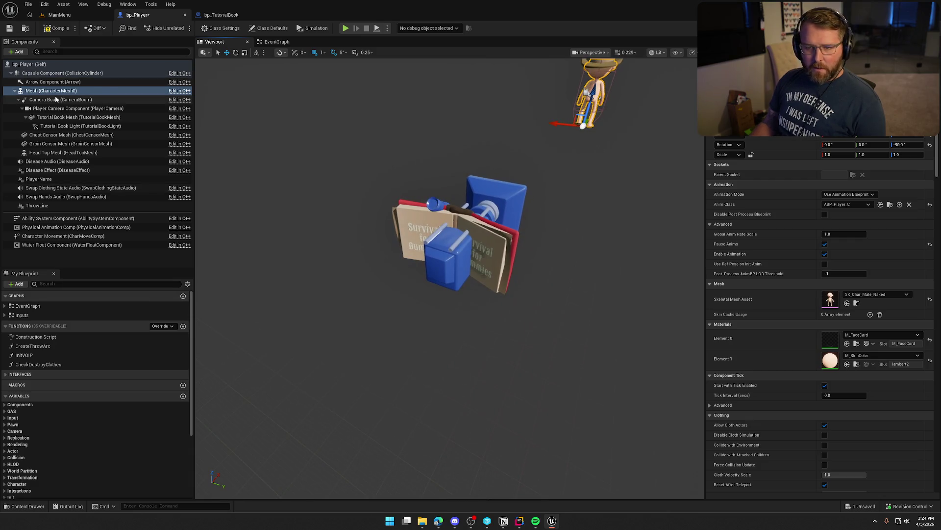
Step: Frame the Tutorial Book Light, then move and rotate it to shine onto the book
click(63, 126)
key(f)
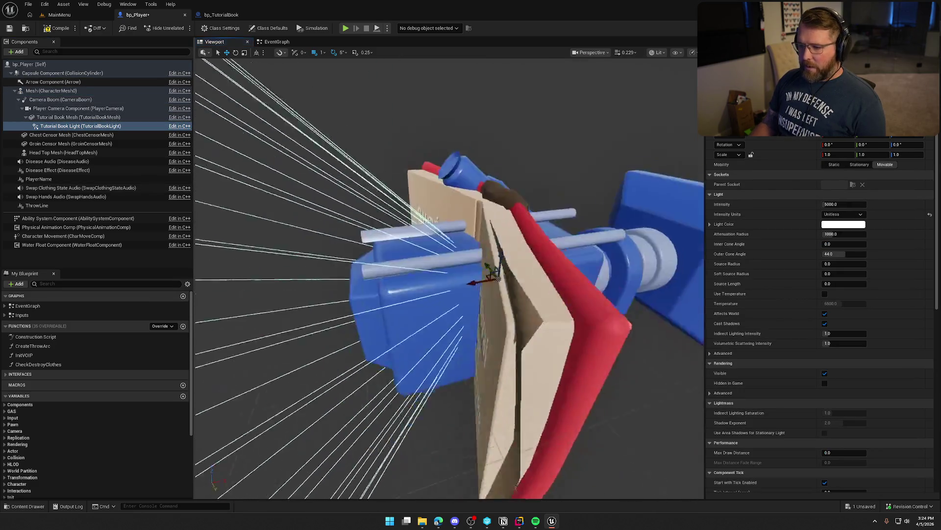
mouse_move(452, 266)
mouse_down()
mouse_move(391, 280)
mouse_move(413, 286)
mouse_move(420, 337)
mouse_move(442, 294)
mouse_move(426, 305)
mouse_move(504, 325)
mouse_up()
key(e)
key(w)
text(200)
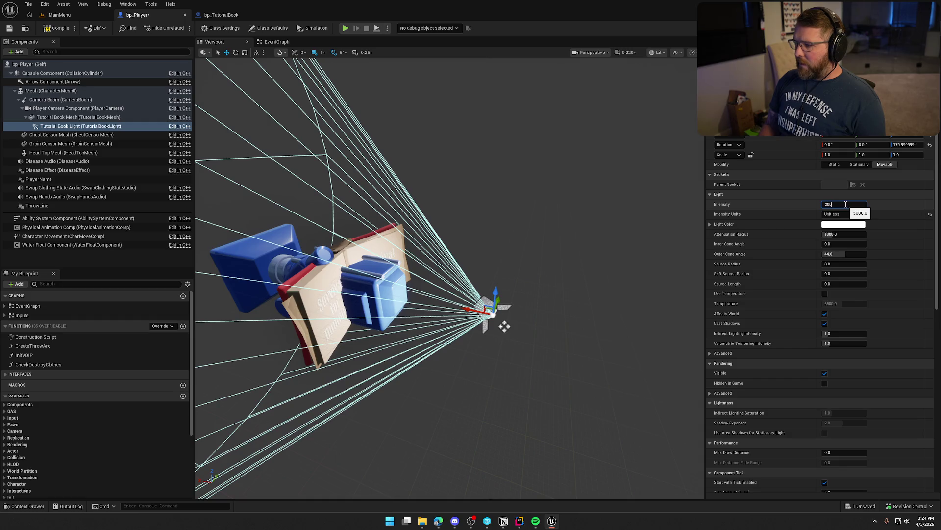
Step: Set the book light's intensity to 200 and nudge the light slightly upward
key(Return)
mouse_move(458, 217)
mouse_down()
mouse_move(427, 279)
mouse_move(490, 265)
mouse_move(466, 245)
mouse_move(439, 258)
mouse_move(413, 253)
mouse_move(432, 242)
mouse_up()
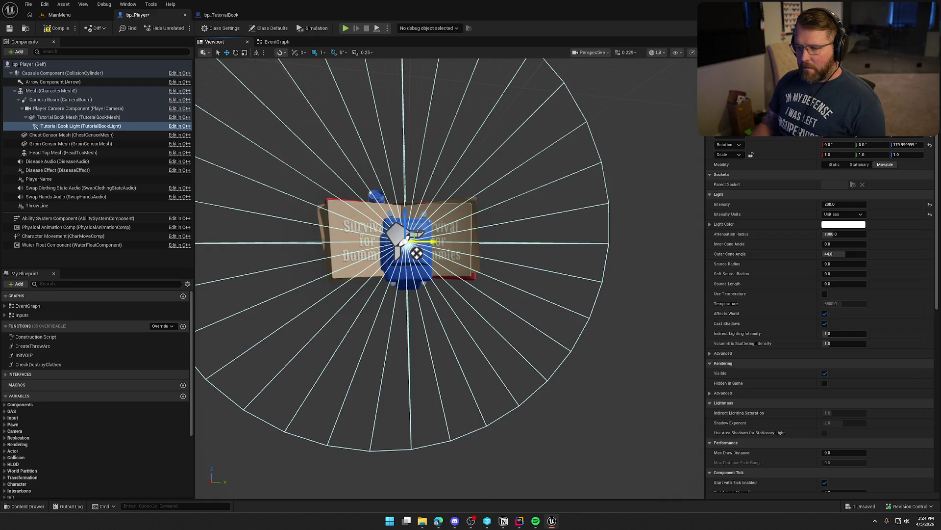
drag(405, 214, 405, 205)
drag(458, 237, 517, 233)
drag(590, 224, 535, 214)
Step: Give the book light attenuation radius 250, inner/outer cone 25/50, and source radius 10
click(851, 235)
text(50)
key(Return)
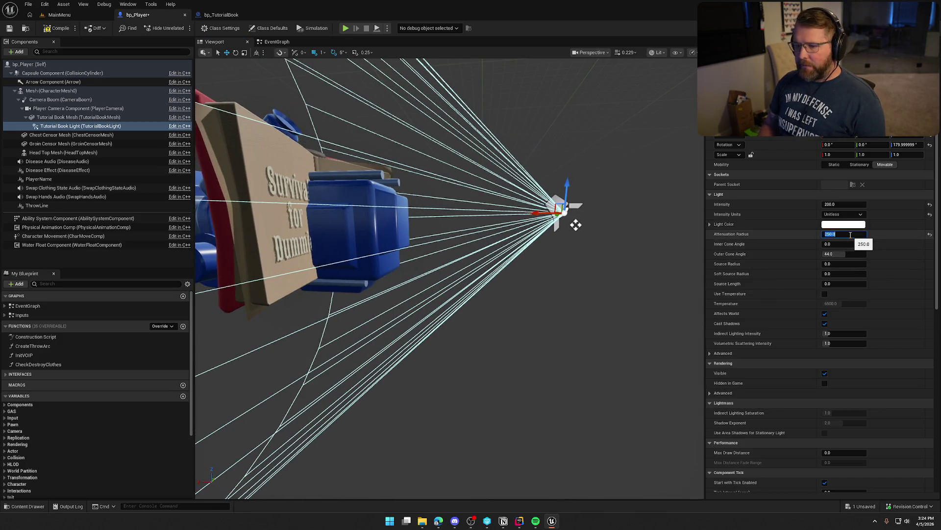
mouse_move(843, 244)
mouse_down()
mouse_move(873, 244)
mouse_move(833, 264)
mouse_up()
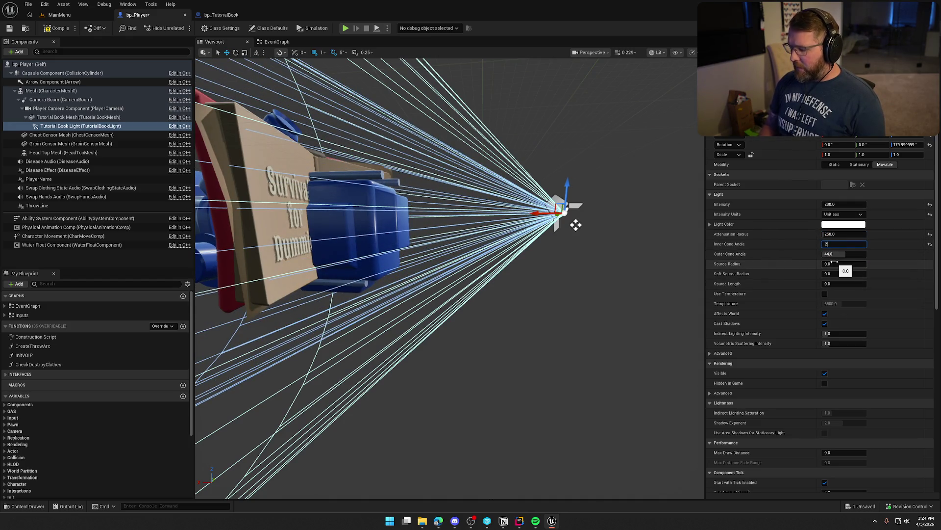
text(5)
key(Tab)
text(50)
key(Return)
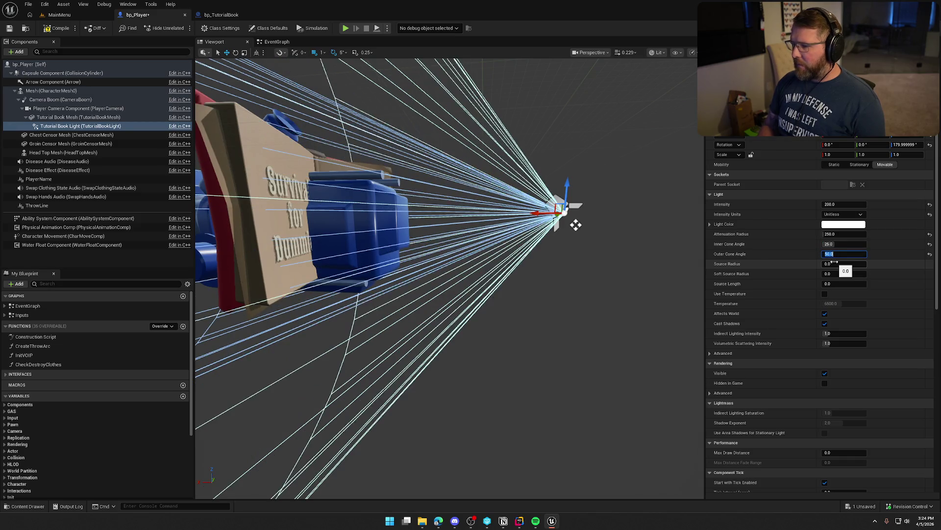
click(837, 263)
text(10)
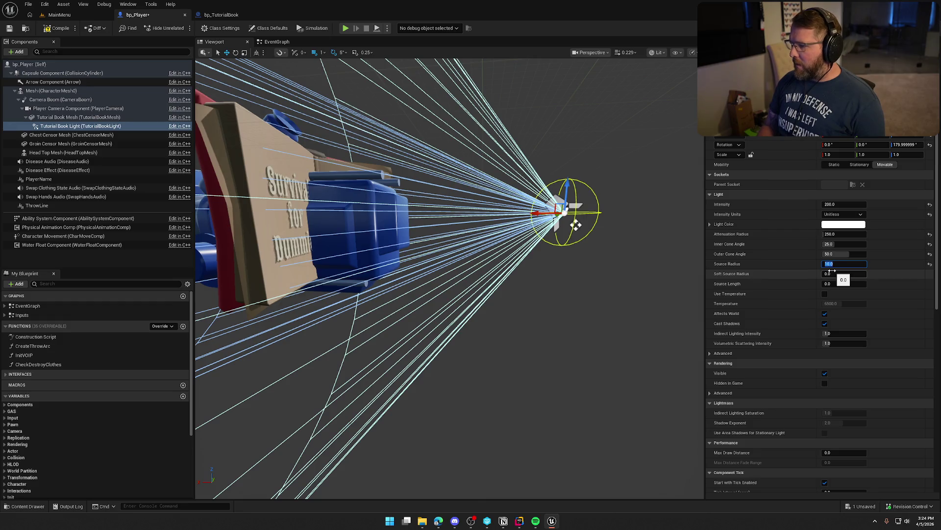
text(10)
click(762, 281)
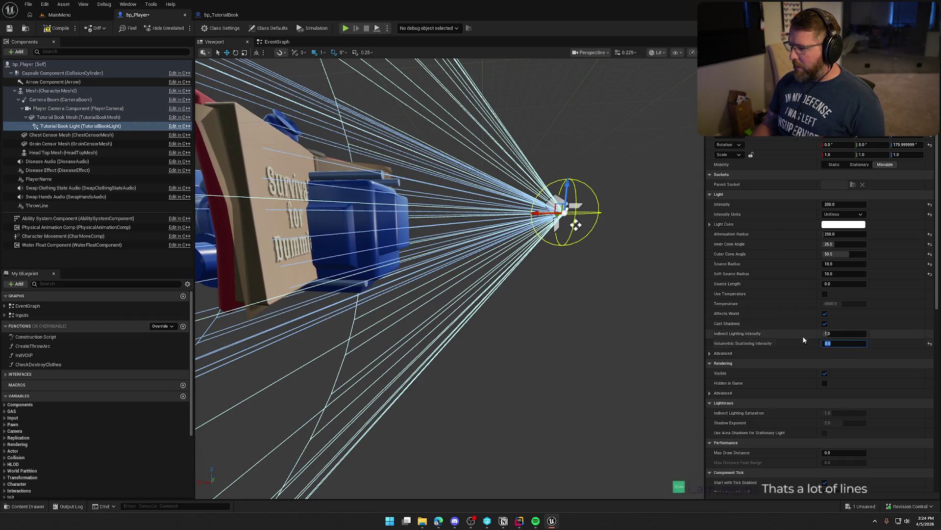
Step: Move the book light from lighting channel 0 to 2, and put the book mesh on channel 2
click(709, 353)
scroll(777, 376, down, 2)
scroll(777, 376, down, 5)
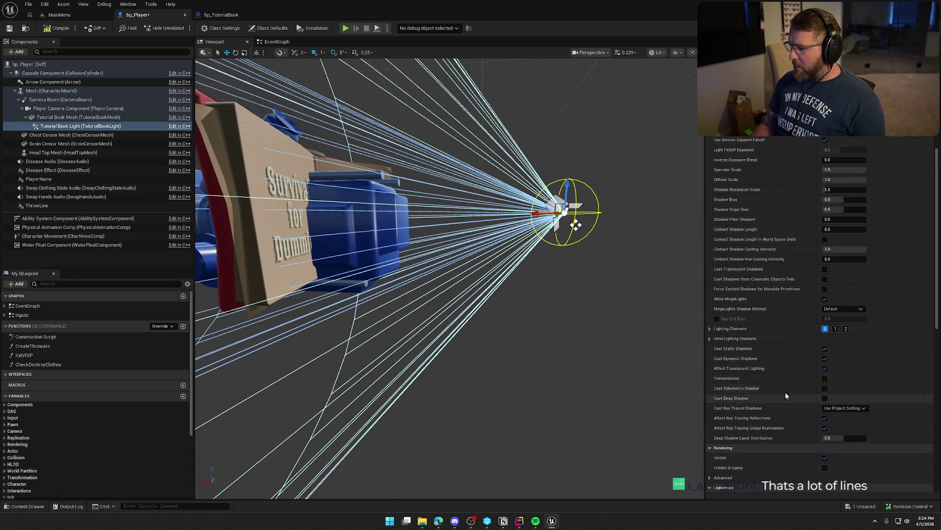
click(845, 329)
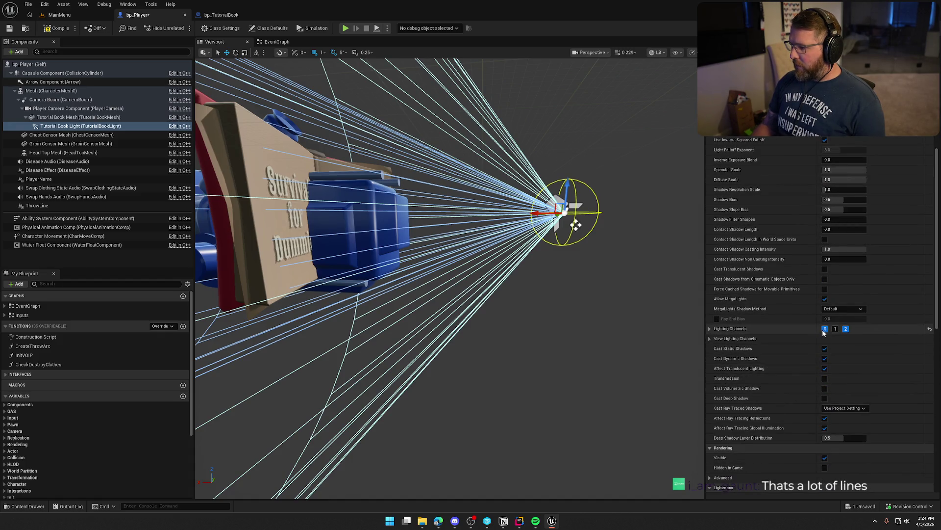
click(825, 329)
click(240, 154)
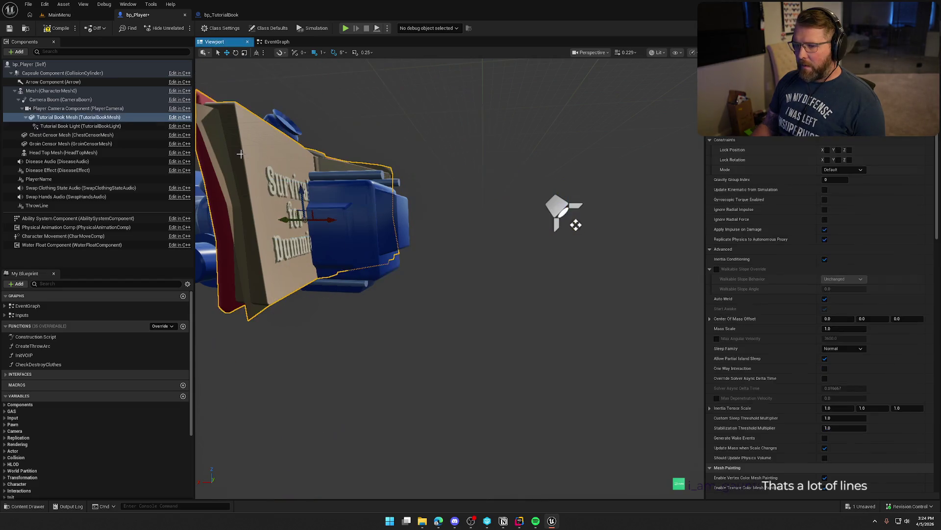
scroll(808, 399, down, 5)
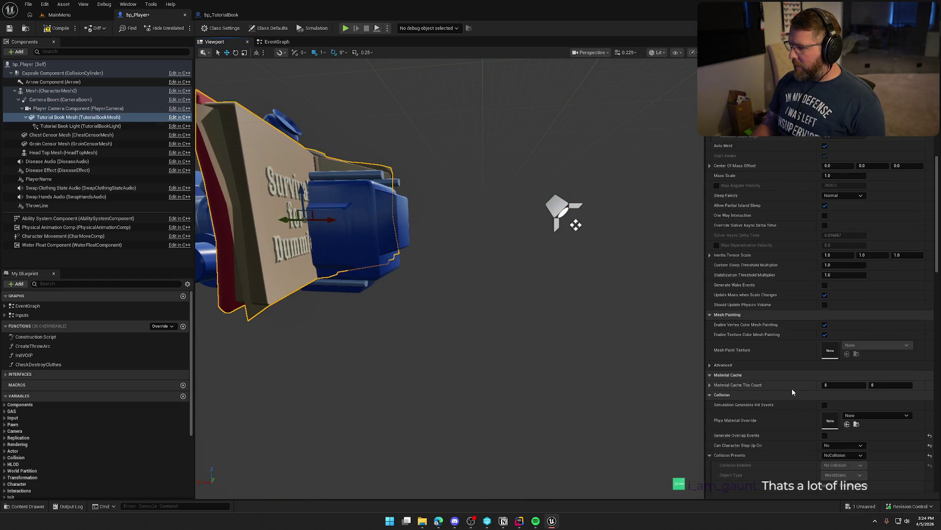
scroll(833, 392, down, 10)
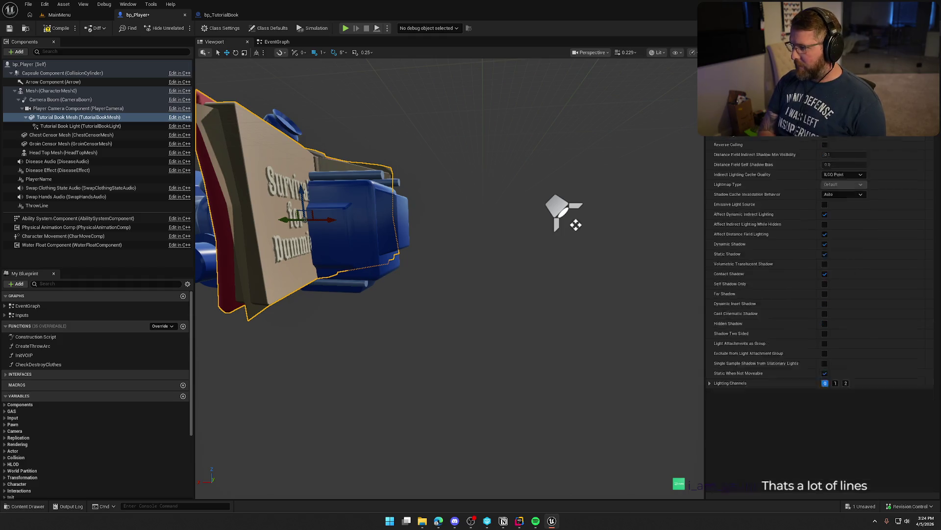
click(848, 453)
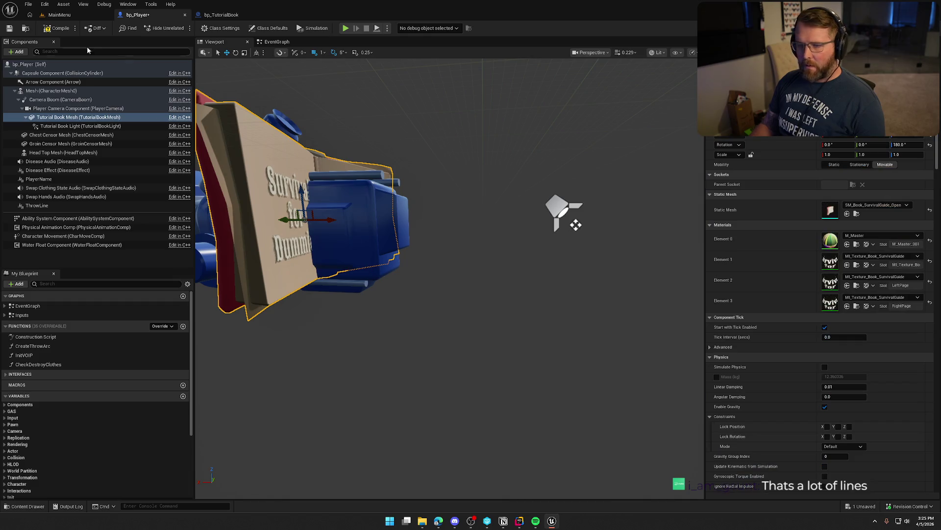
Step: Save bp_Player and load the GameWorld level from the Content Drawer
key(ctrl+s)
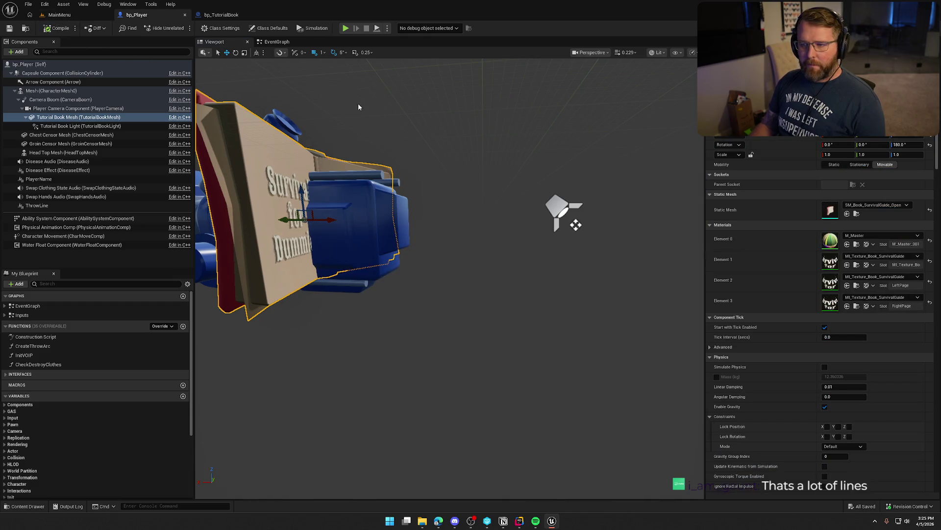
click(358, 107)
key(ctrl+space)
double_click(188, 375)
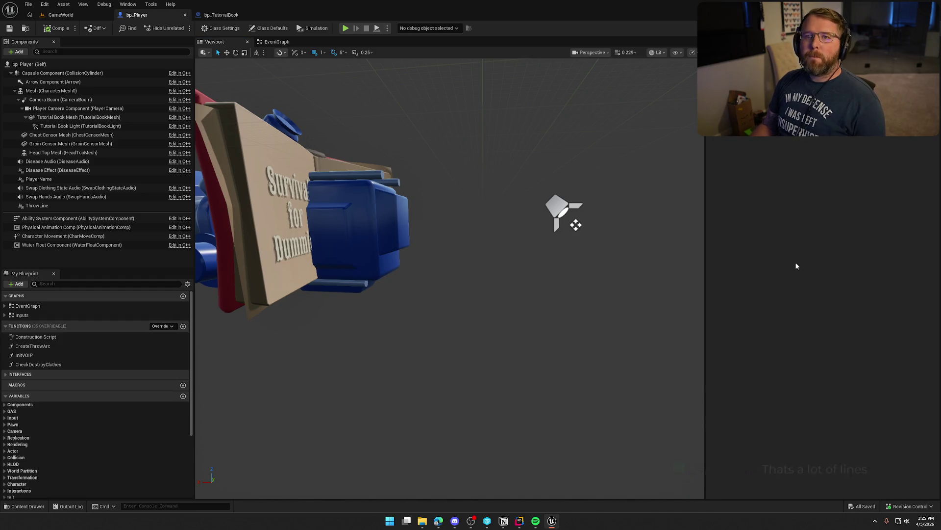
click(65, 17)
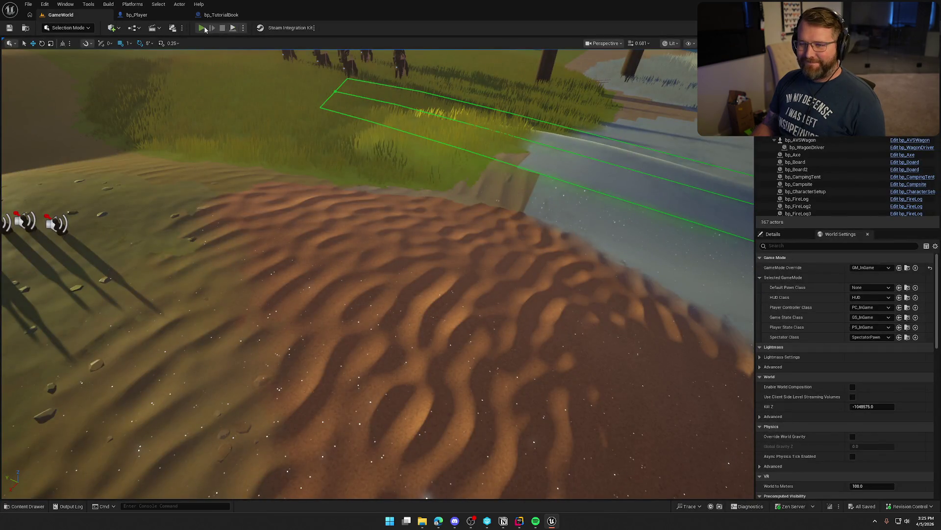
click(203, 28)
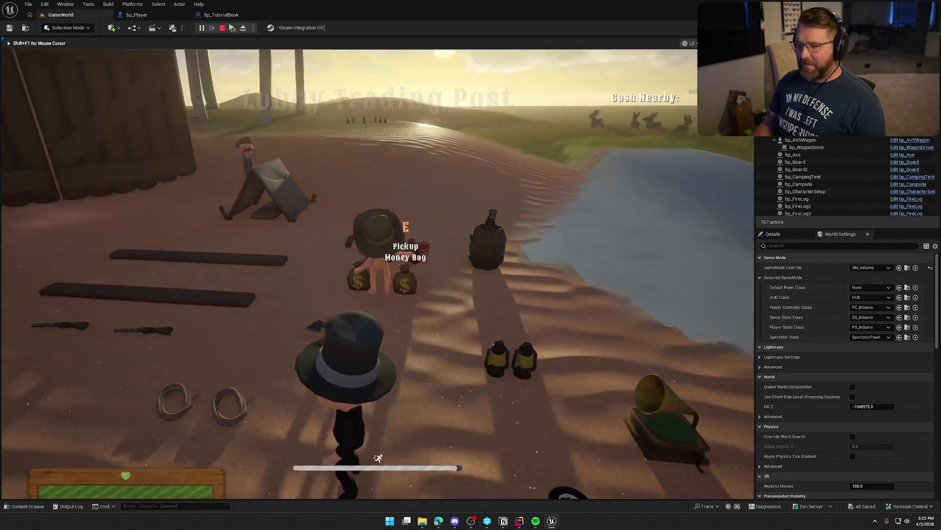
key(e)
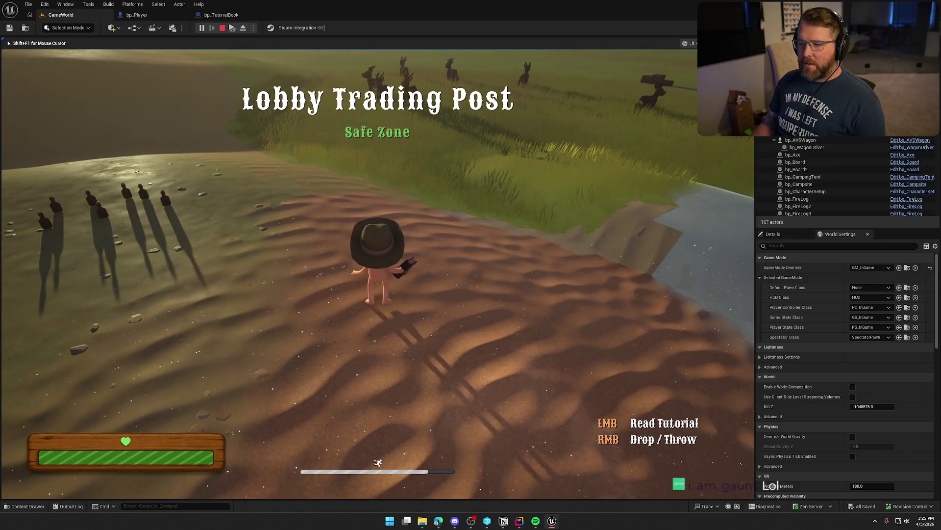
click(413, 249)
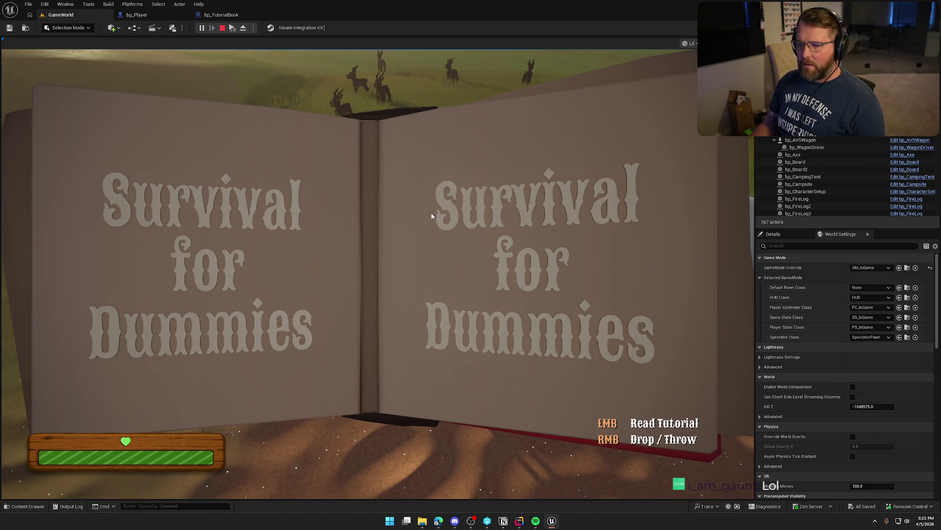
click(158, 14)
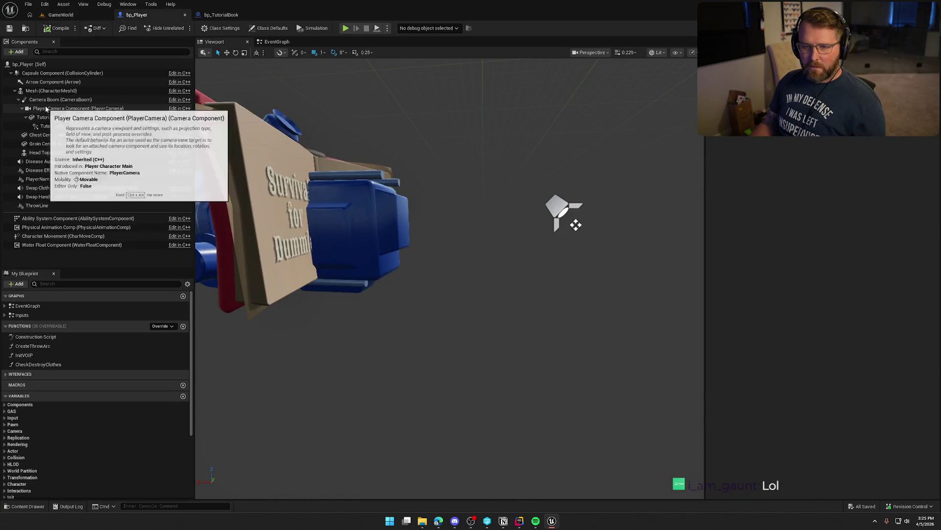
Step: Turn off Pause Anims on the character mesh and raise the book light's intensity to 500
click(51, 91)
click(824, 244)
click(552, 208)
click(840, 204)
text(00)
key(Return)
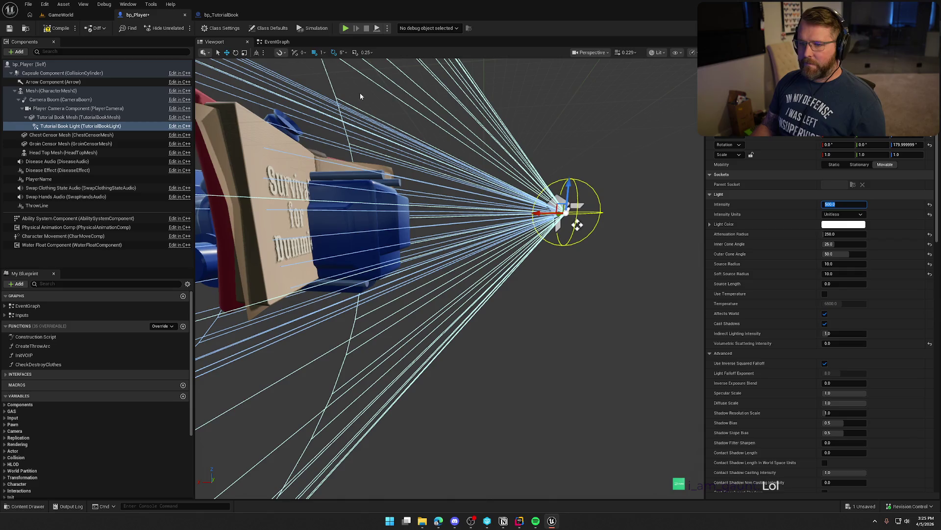
Step: Play-test in GameWorld, walking up the slope and opening the tutorial book
click(61, 15)
key(alt+p)
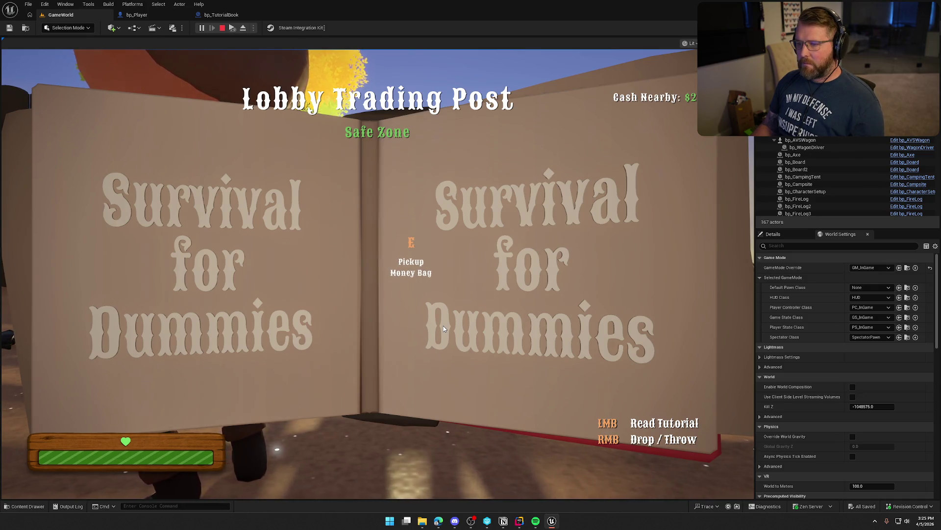
key(Escape)
click(202, 28)
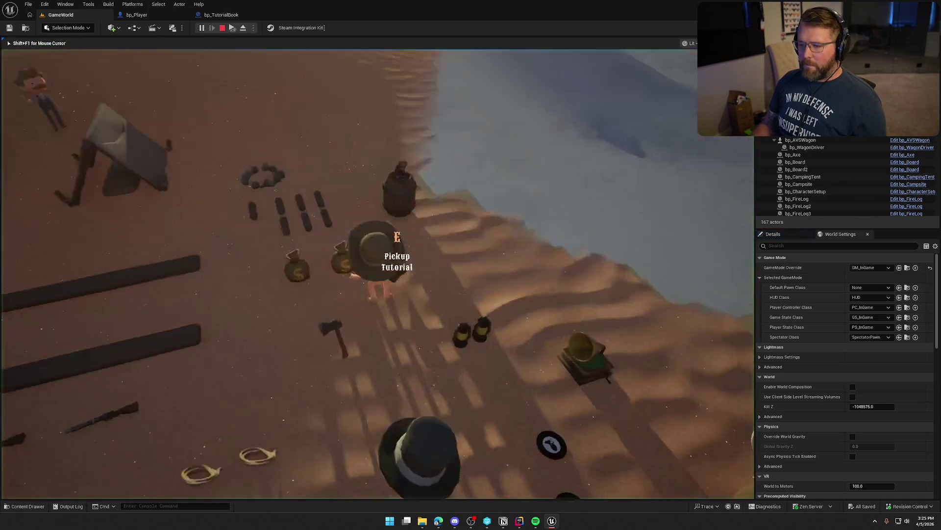
key(w)
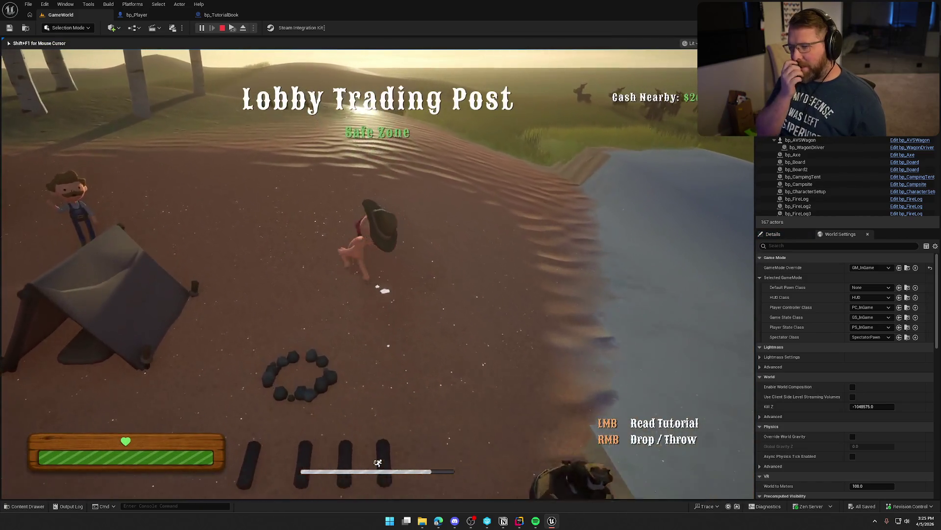
key(w)
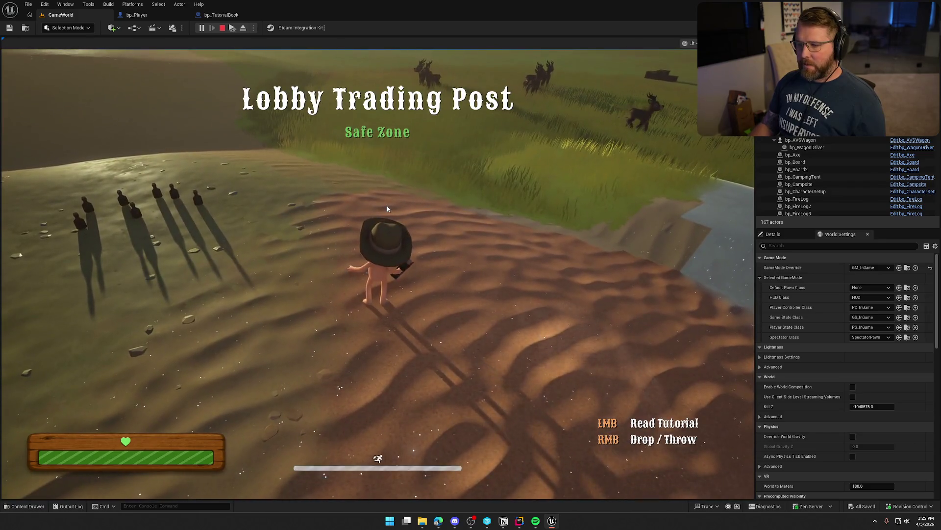
click(378, 274)
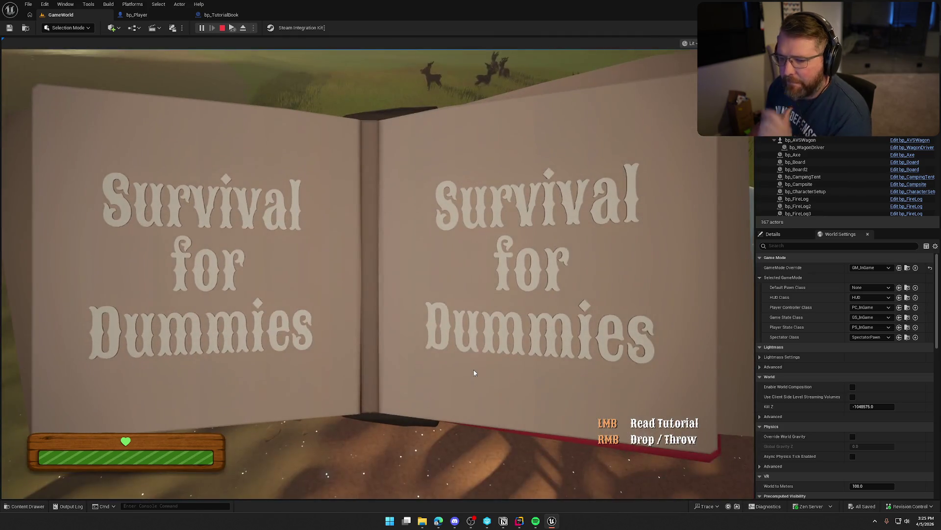
key(Escape)
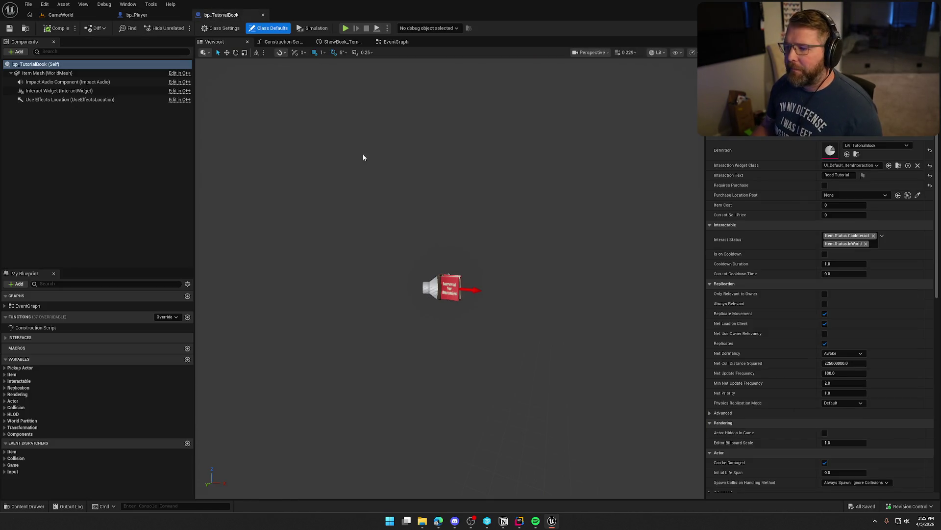
Step: Add a Set World Scale 3D node on the book mesh after Set Relative Location
click(394, 41)
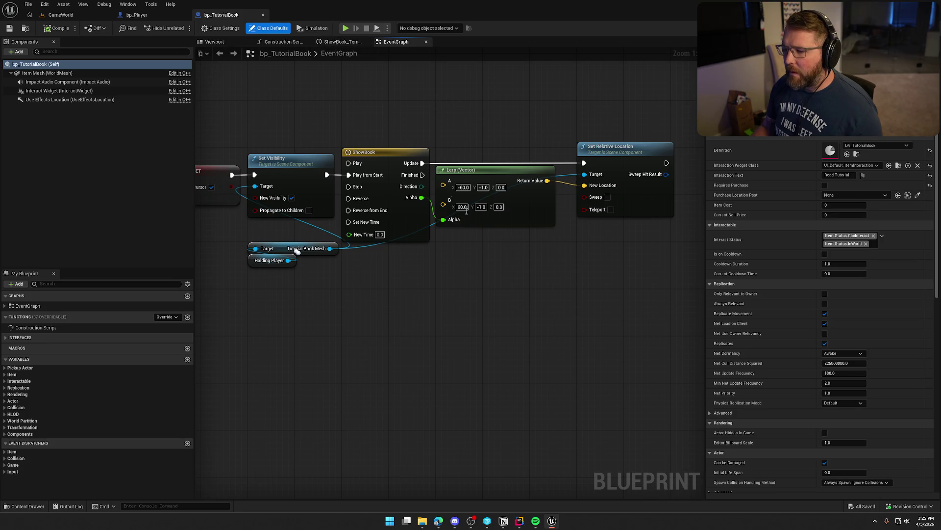
drag(234, 230, 446, 239)
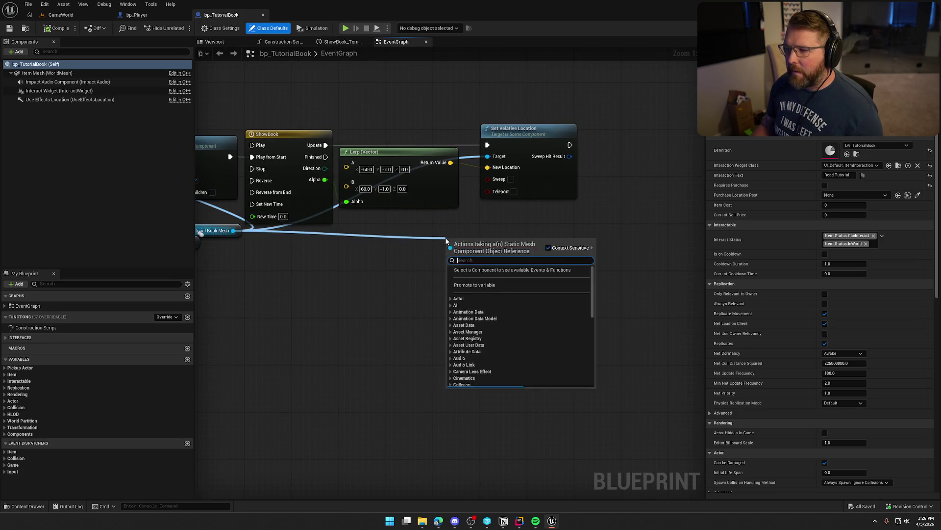
text(set scale)
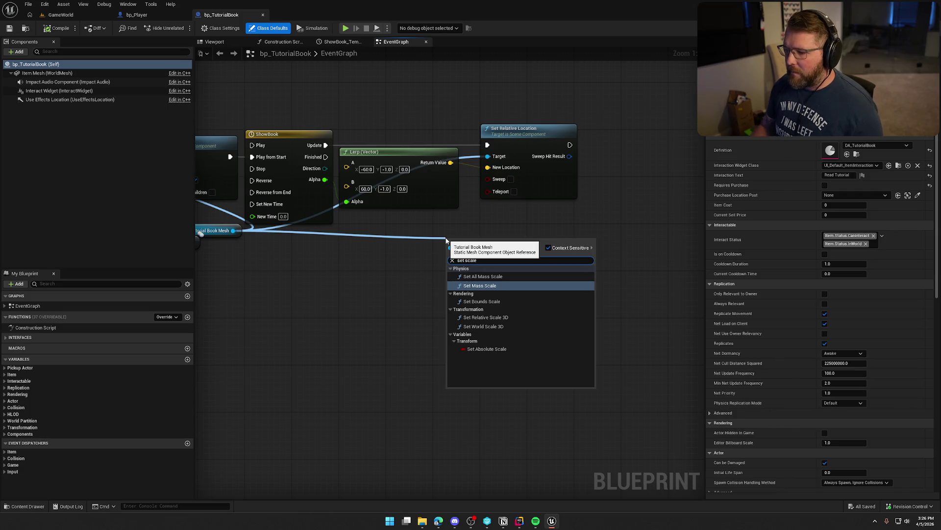
click(507, 326)
mouse_move(470, 254)
mouse_down()
mouse_move(646, 149)
mouse_move(569, 145)
mouse_up()
key(q)
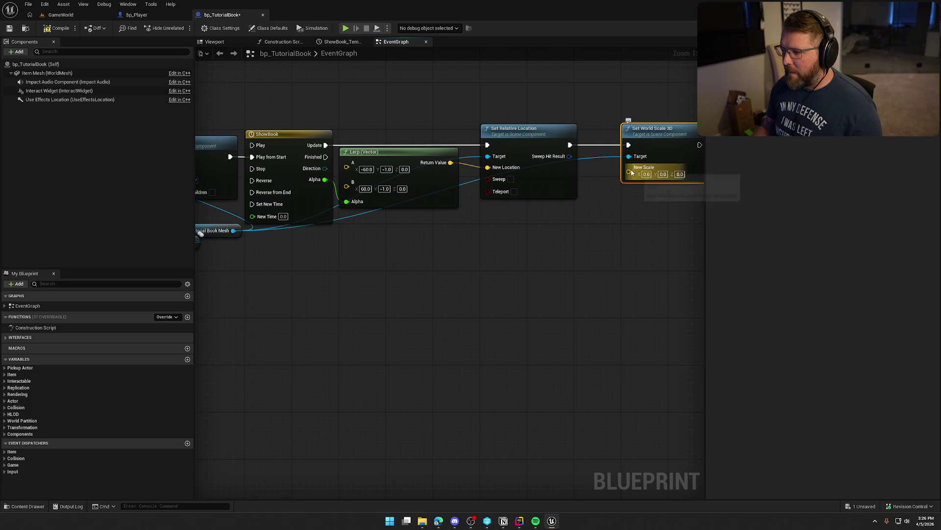
Step: Drive New Scale with a Lerp (Vector) node fed by the ShowBook Alpha
drag(629, 171, 563, 224)
text(lerp)
key(Return)
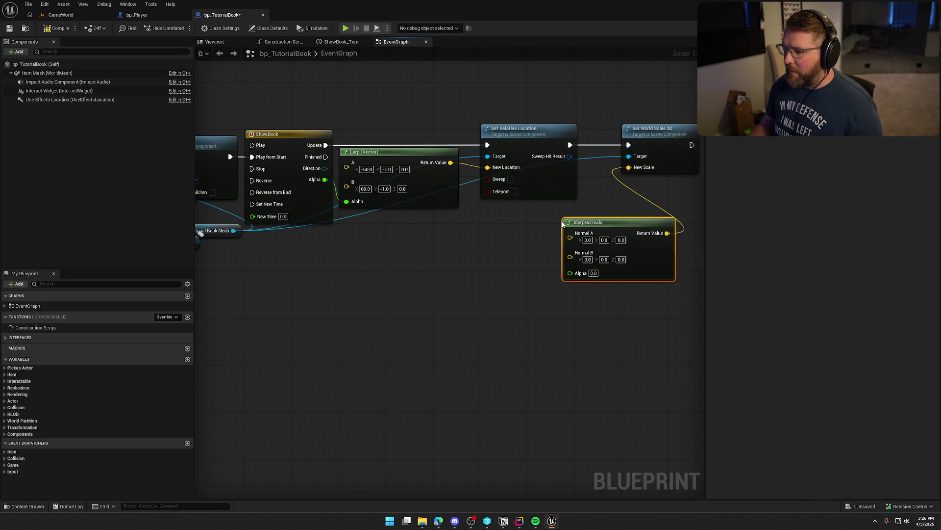
key(ctrl+z)
drag(628, 170, 589, 208)
text(lerp)
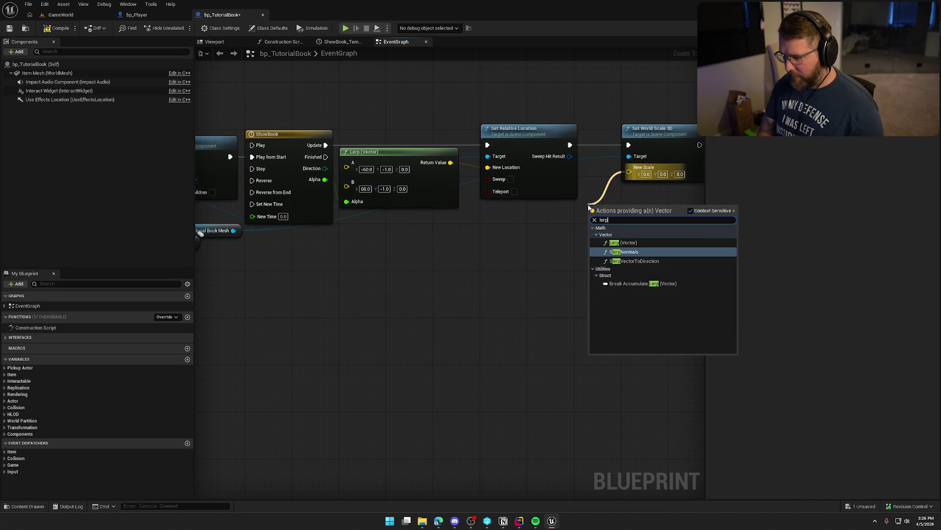
key(Up)
key(Return)
mouse_move(603, 249)
mouse_down()
mouse_move(502, 239)
mouse_move(324, 179)
mouse_up()
click(464, 277)
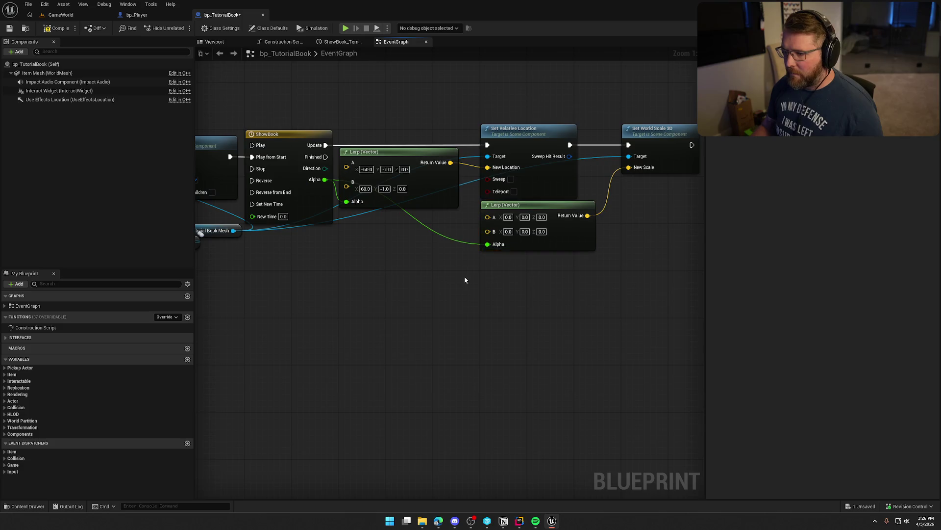
Step: Set the Lerp's B to (1, 1, 1), compile, and return to GameWorld
text(1)
key(Tab)
text(1)
key(Tab)
text(1)
key(Return)
click(56, 28)
click(58, 15)
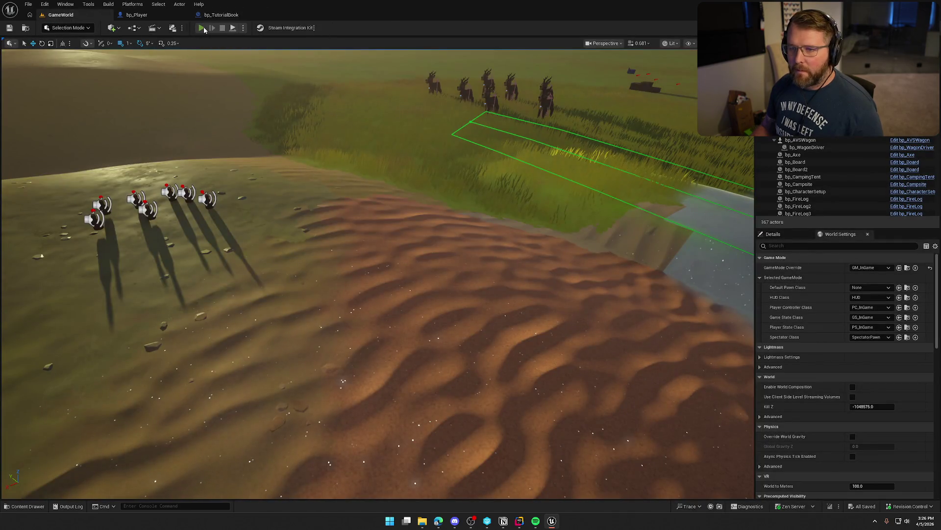
Step: Play-test by repeatedly opening and closing the book to watch it scale, then return to its event graph
click(202, 28)
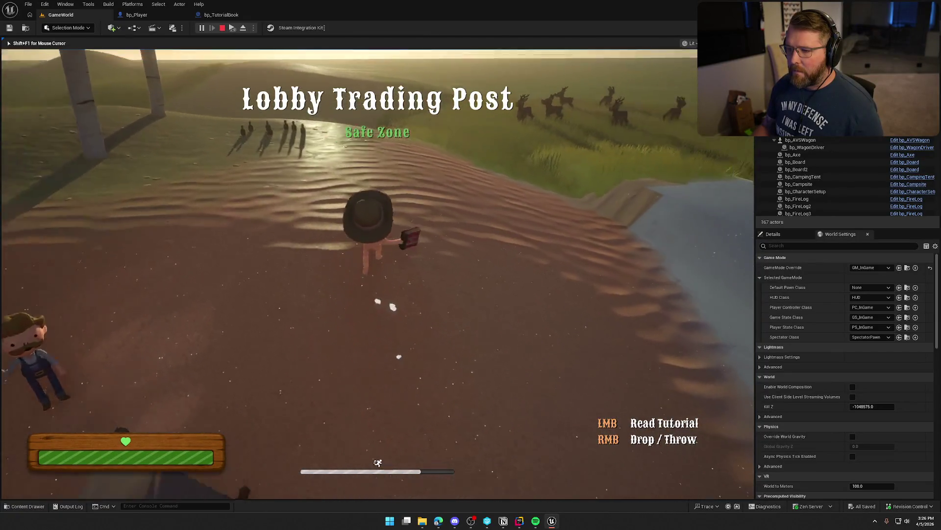
click(390, 242)
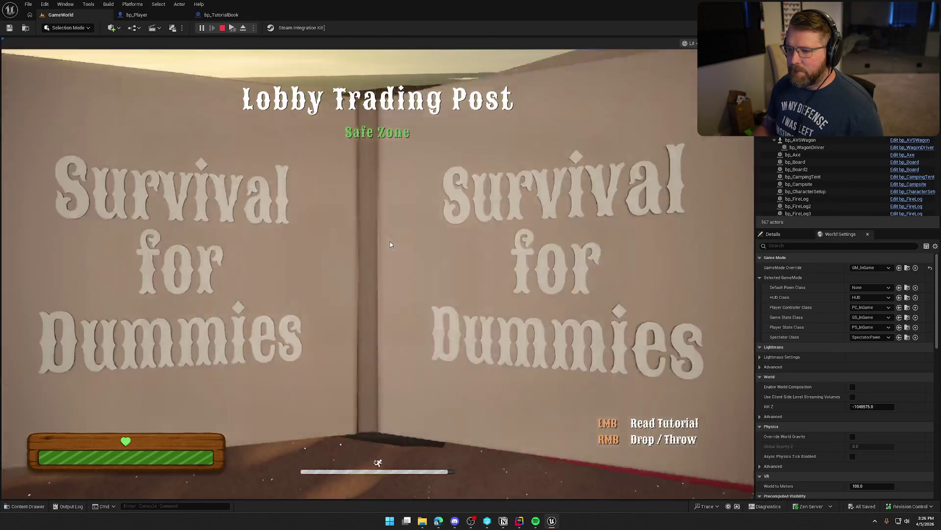
click(390, 241)
click(390, 242)
click(390, 242)
click(390, 242)
click(389, 242)
click(390, 242)
click(389, 242)
click(390, 242)
click(390, 241)
click(390, 242)
click(390, 241)
click(389, 242)
click(389, 242)
click(390, 241)
click(389, 241)
click(390, 244)
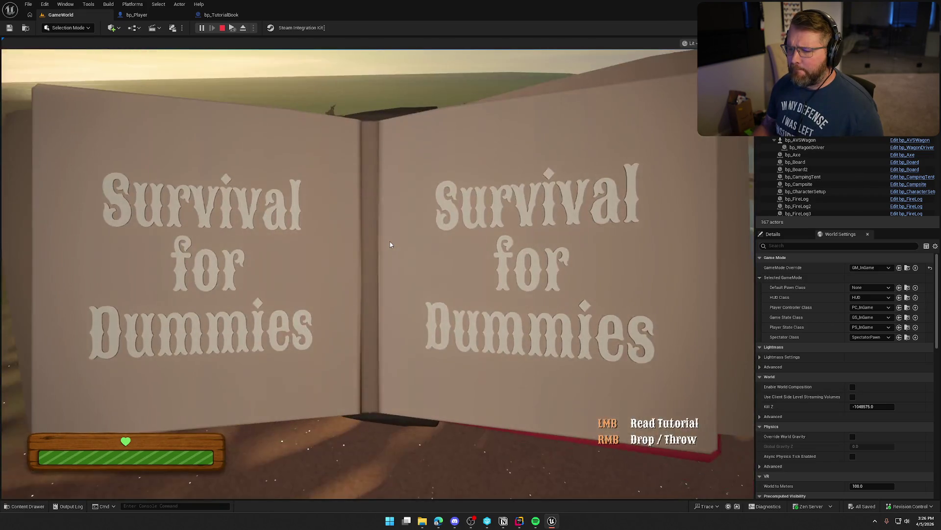
click(390, 241)
click(390, 242)
key(Escape)
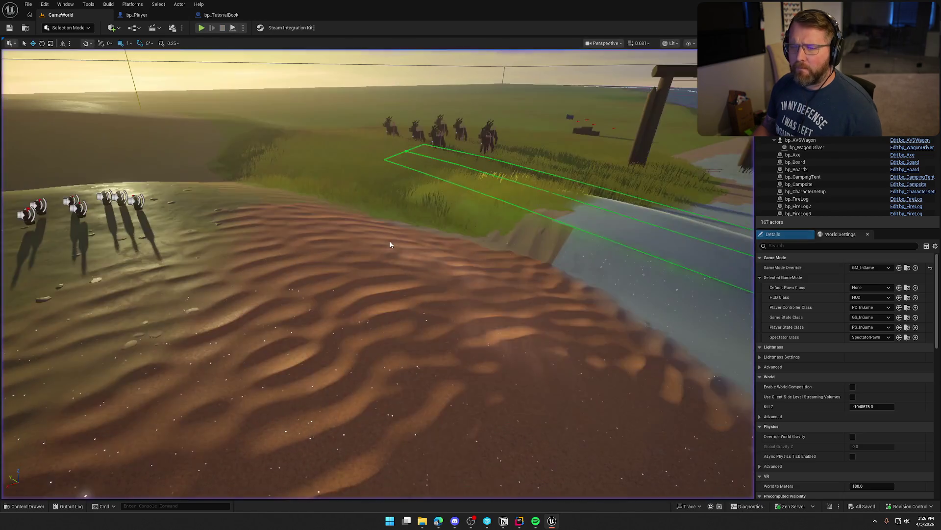
click(220, 19)
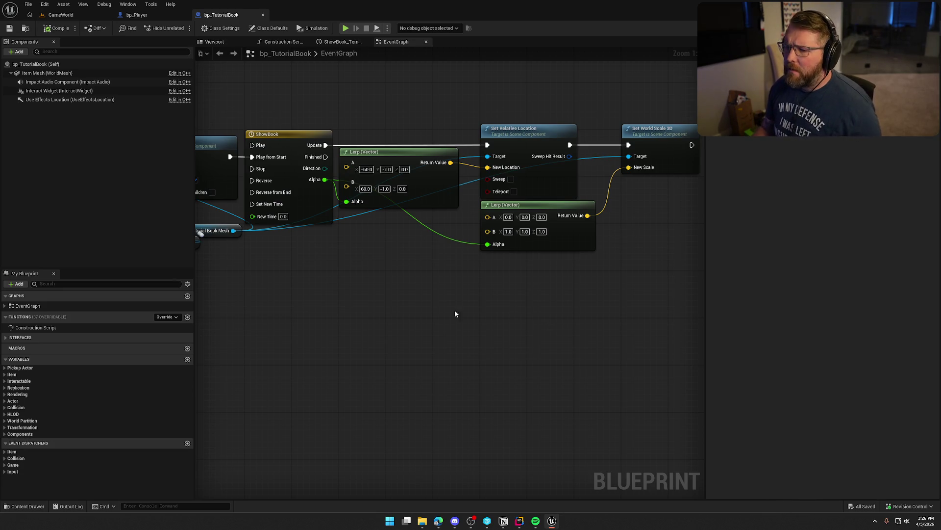
Step: Adjust the ShowBook curve's last key near 0.5 s, save bp_TutorialBook, and return to GameWorld
double_click(290, 135)
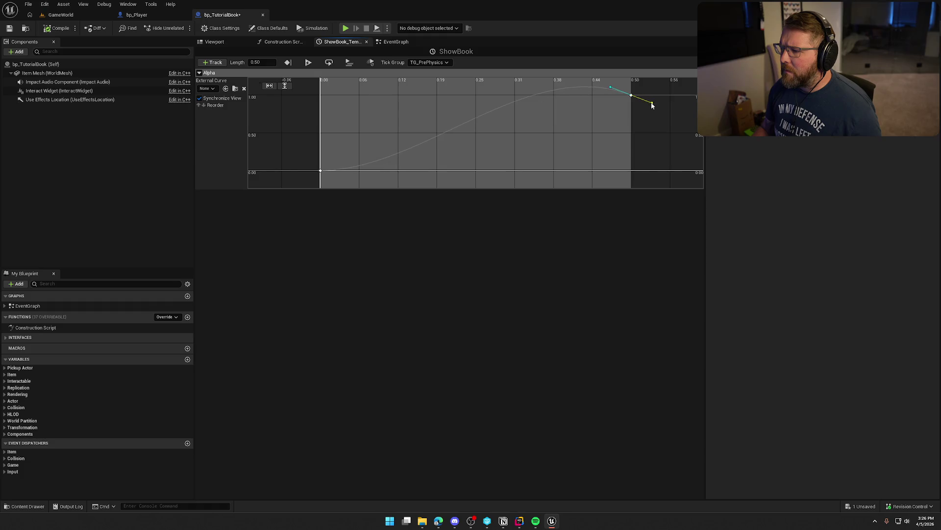
key(ctrl+s)
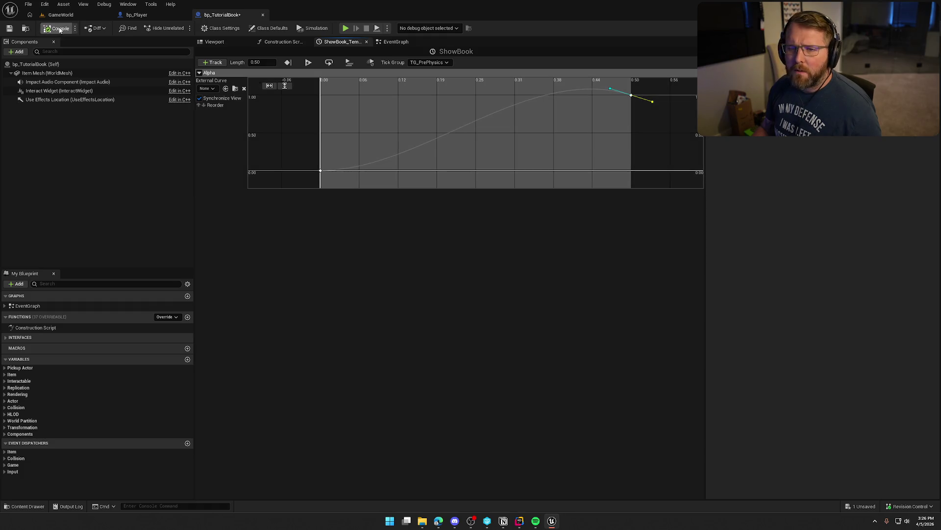
click(57, 15)
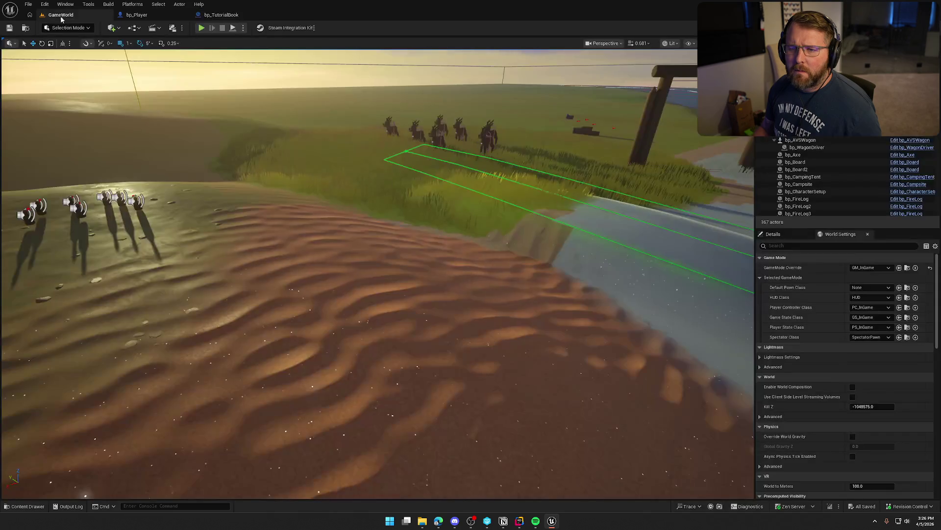
click(201, 29)
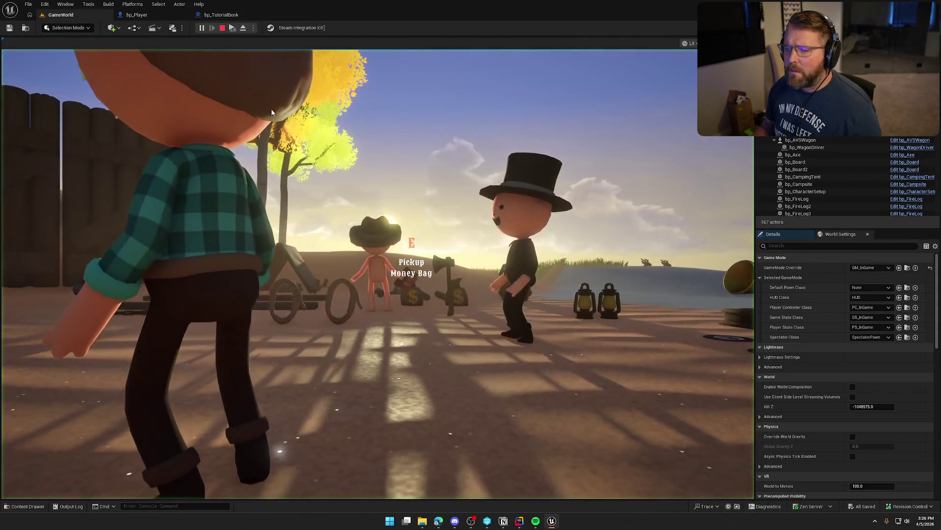
key(shift+w)
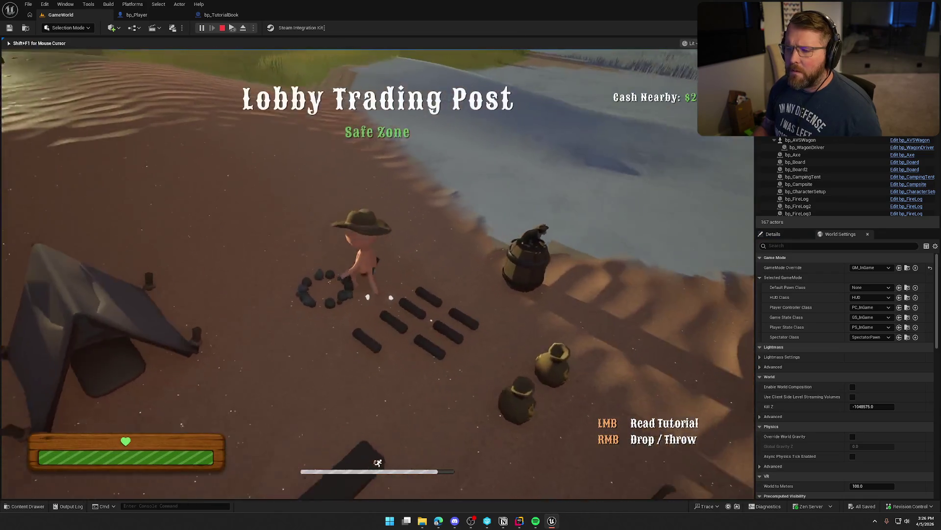
key(shift+w)
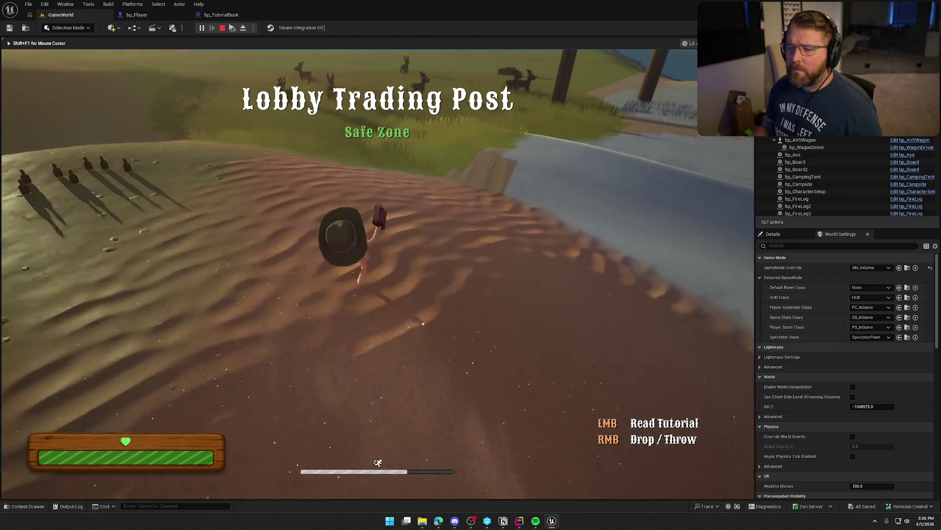
click(354, 174)
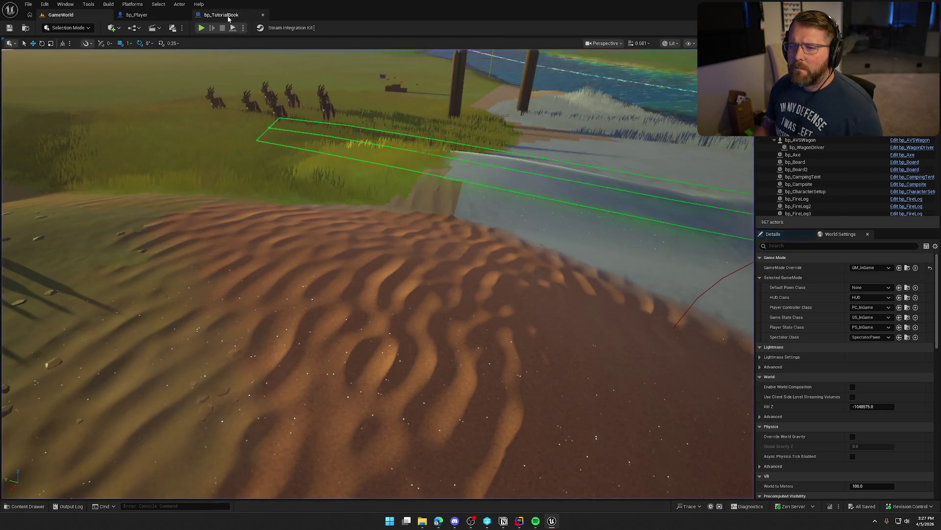
Step: Play-test again, running up the dune and opening the tutorial book
click(221, 14)
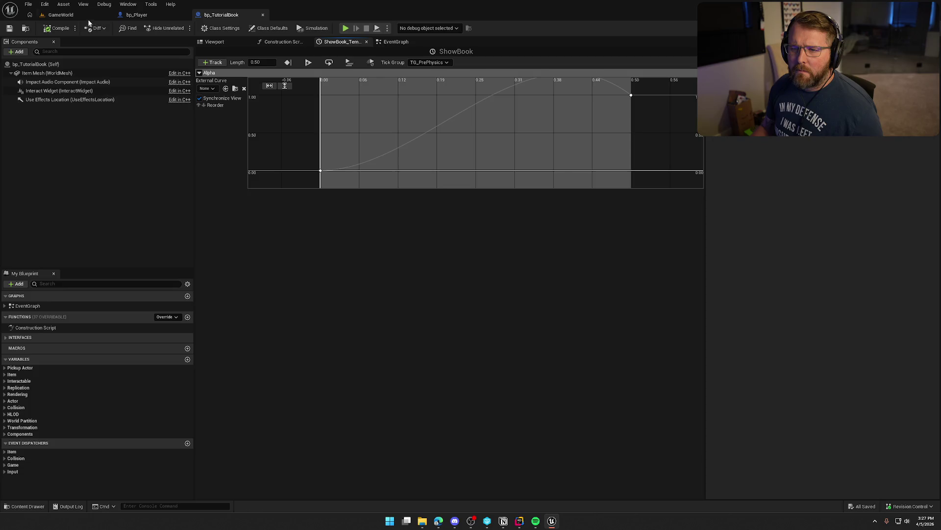
click(61, 15)
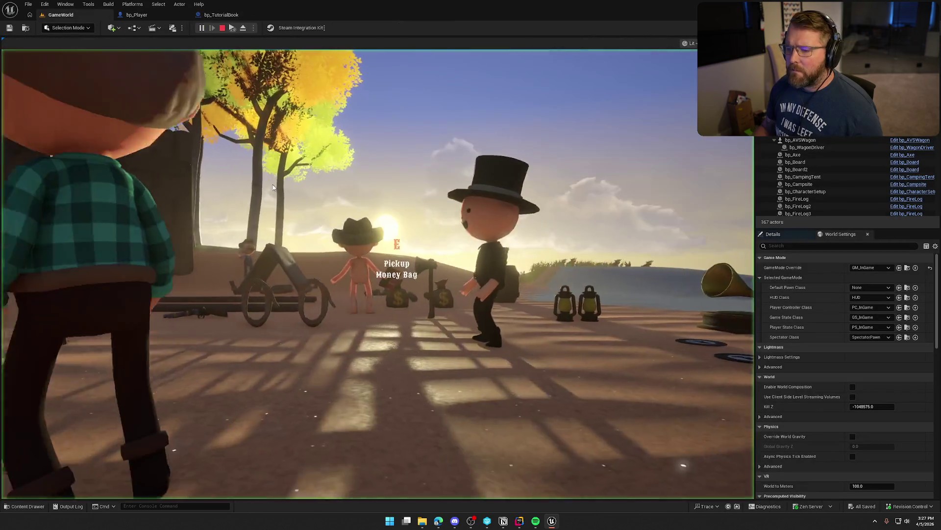
click(273, 188)
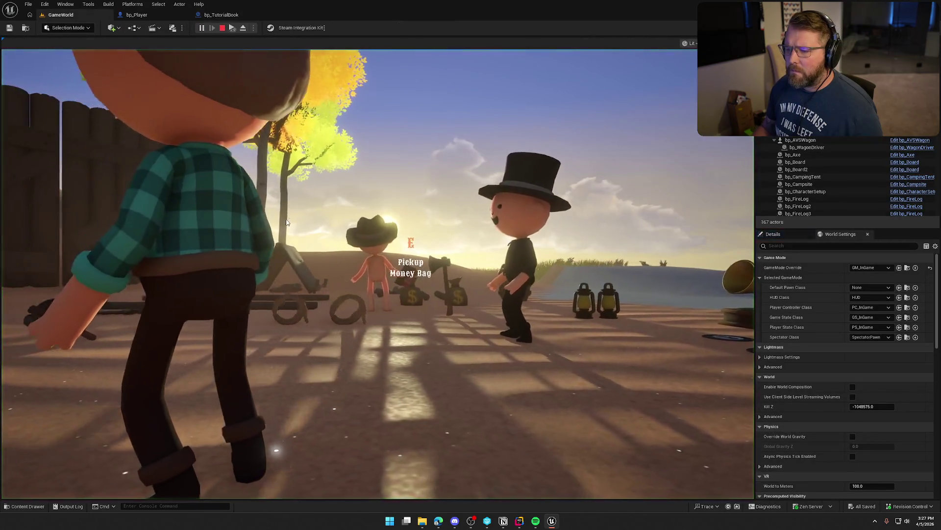
key(w)
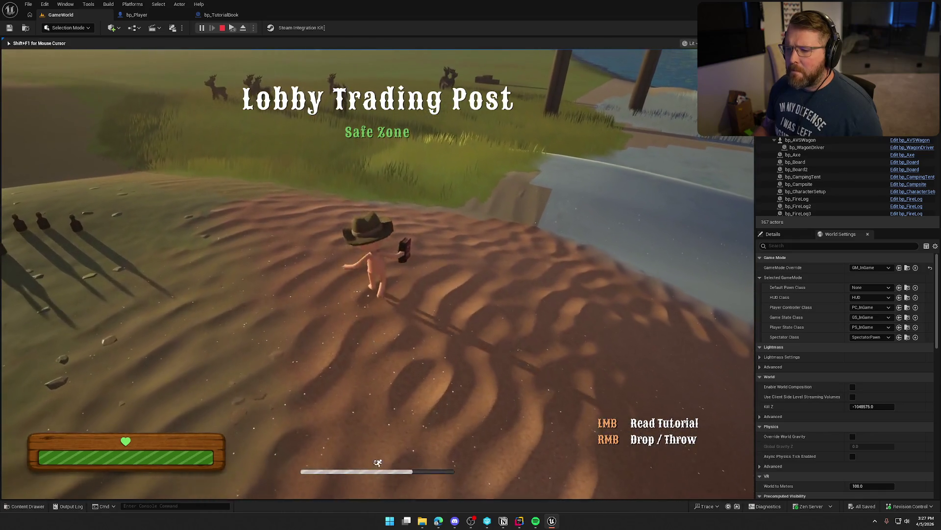
click(355, 248)
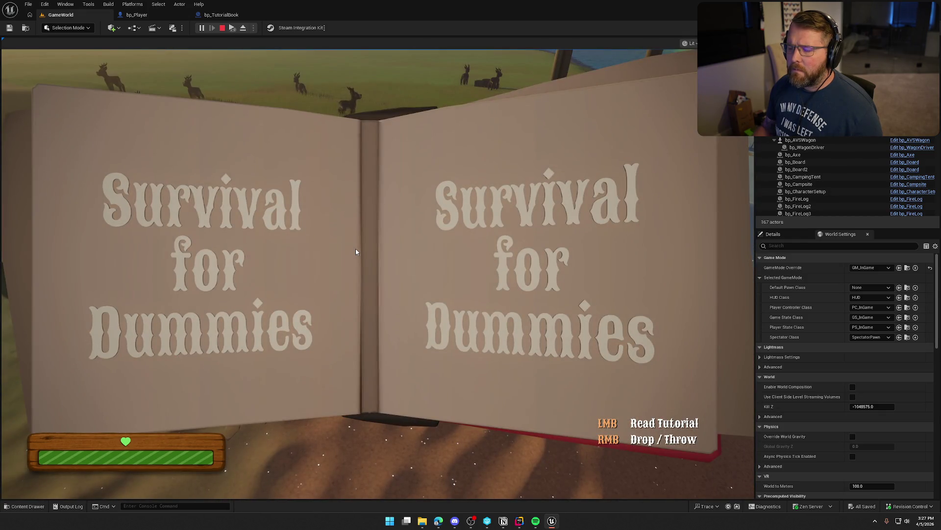
key(Escape)
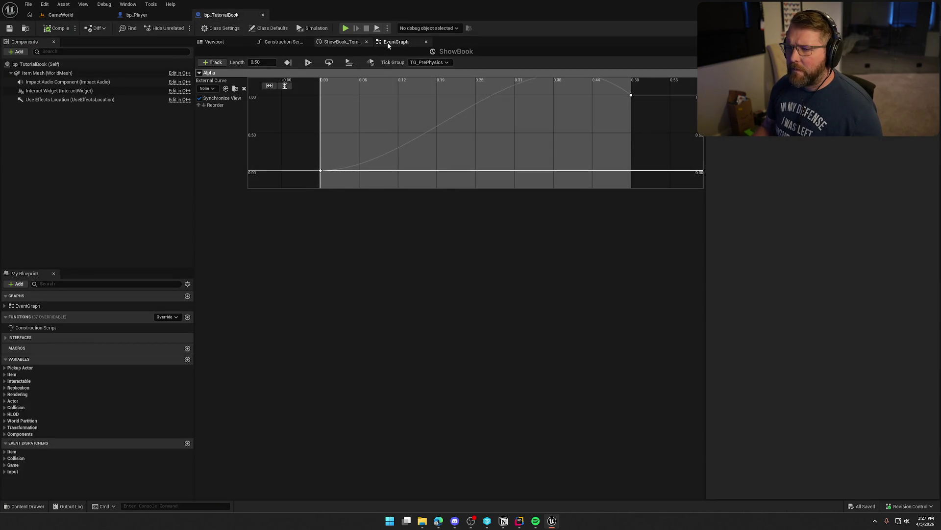
Step: Delete the Set World Scale 3D node and its lower Lerp (Vector), then return to GameWorld
click(387, 43)
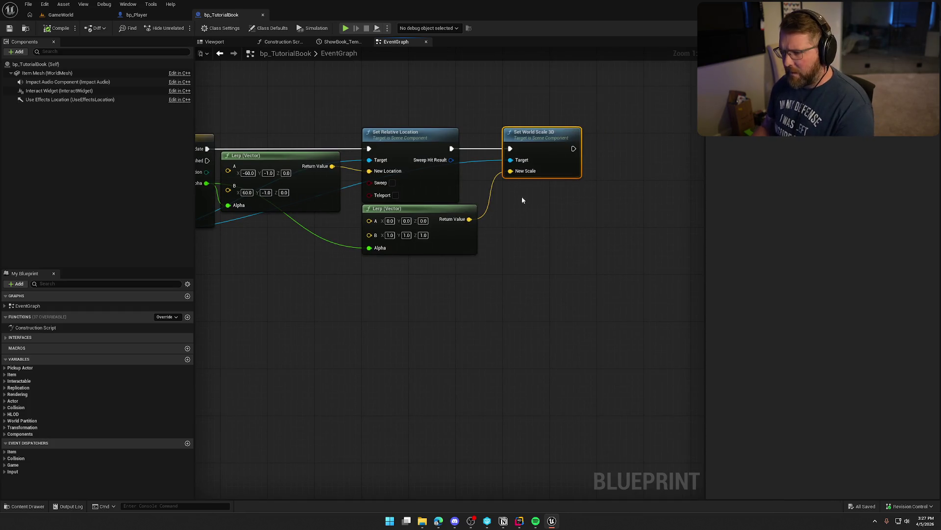
key(Delete)
click(448, 239)
key(Delete)
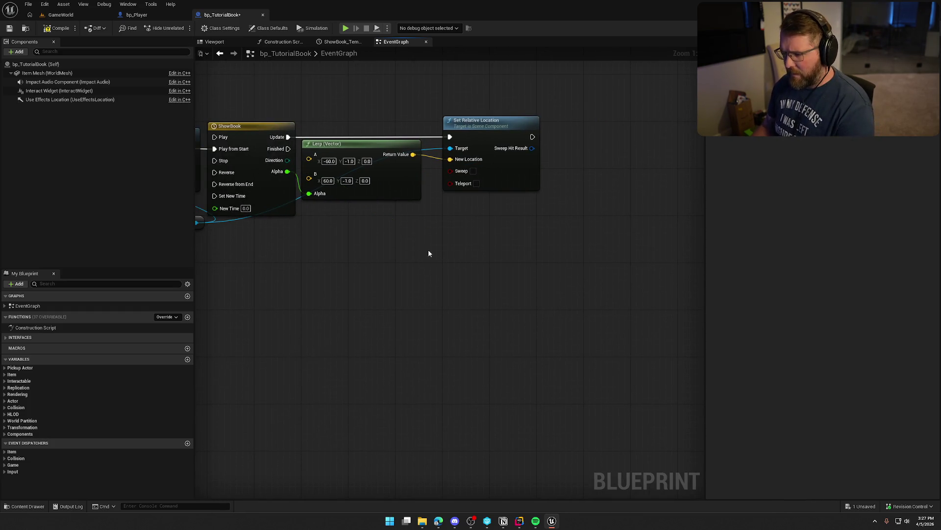
click(64, 17)
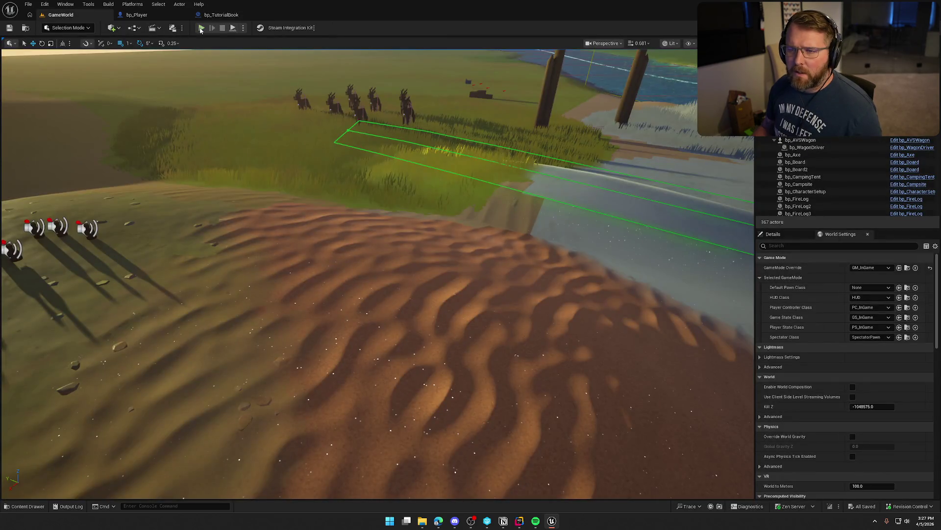
key(alt+p)
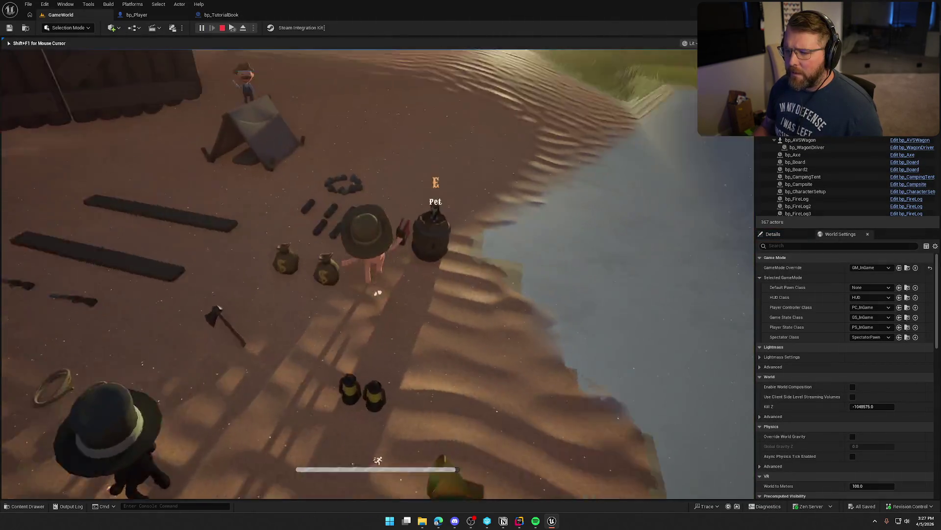
key(w)
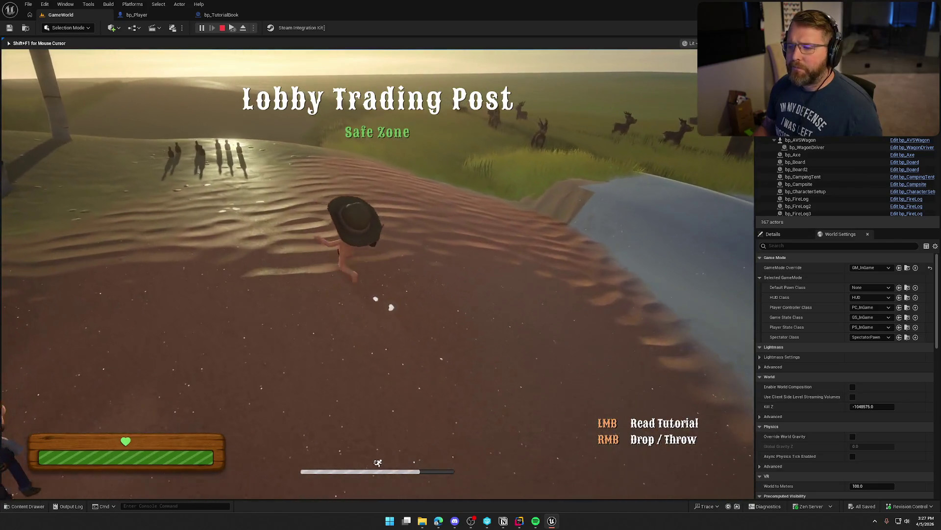
key(w)
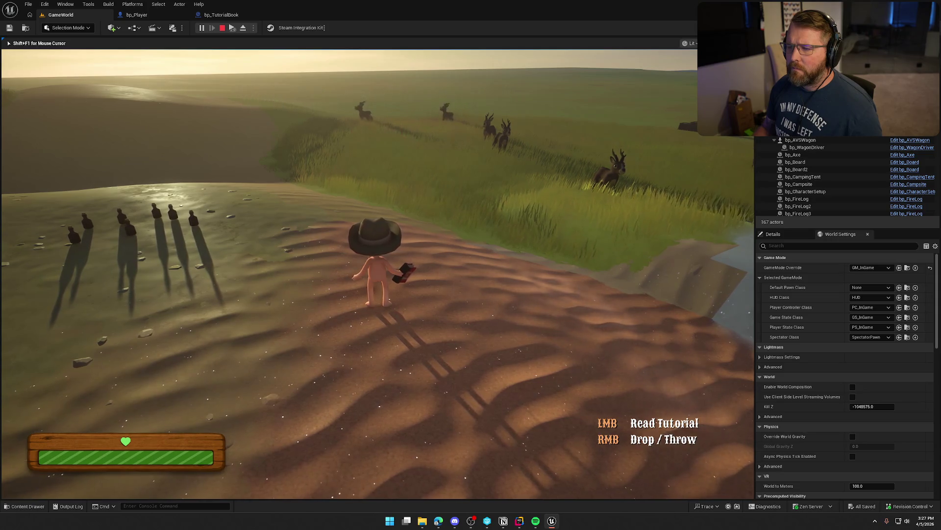
click(387, 262)
click(388, 261)
click(388, 262)
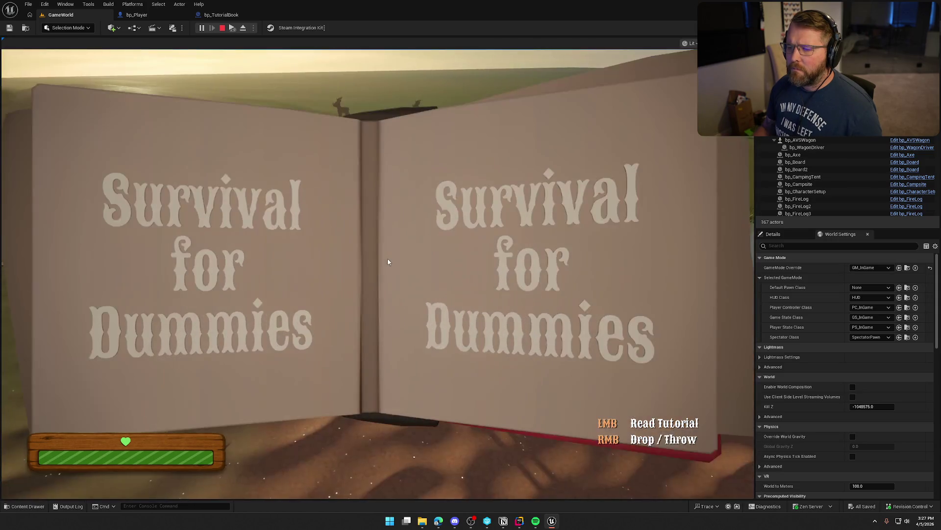
click(387, 261)
click(388, 262)
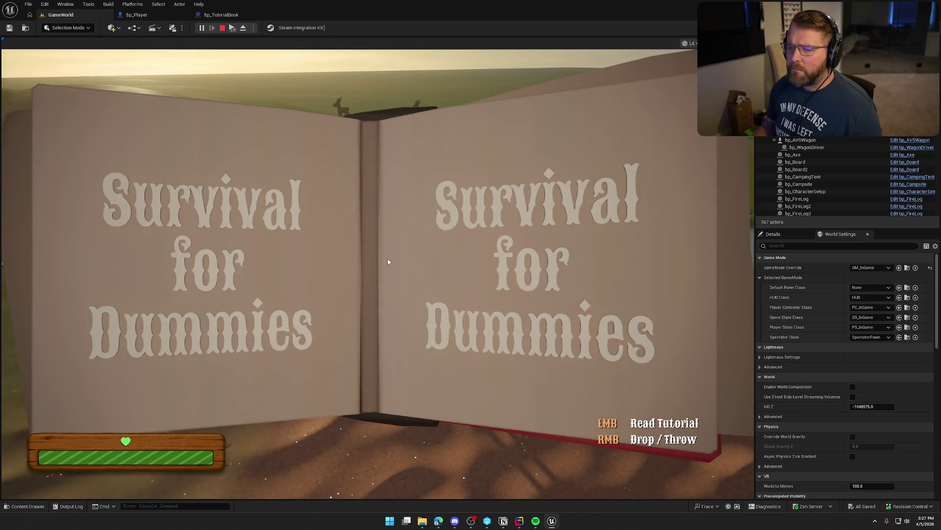
click(387, 261)
click(387, 261)
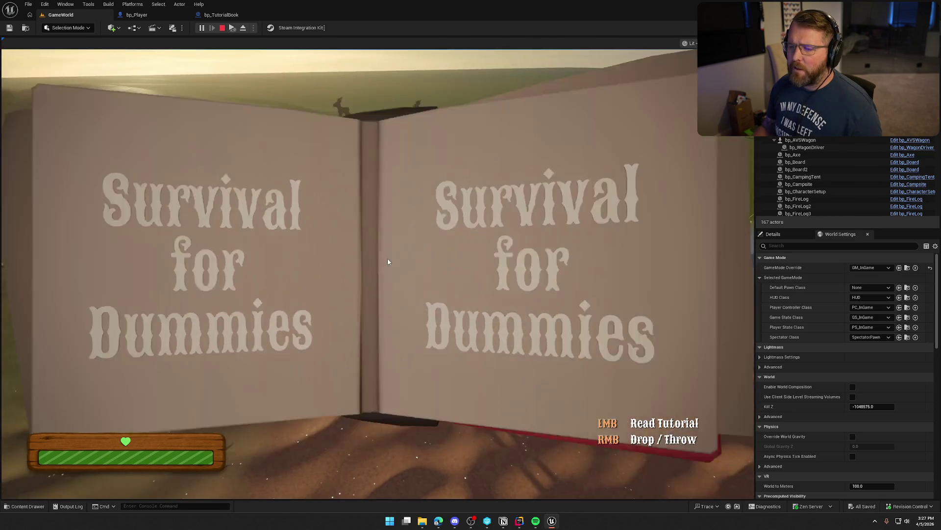
click(388, 261)
click(387, 261)
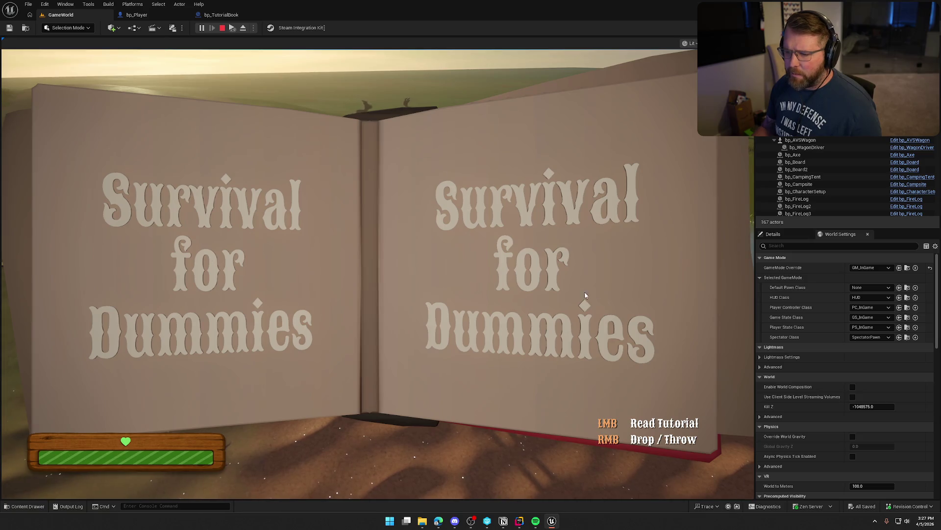
click(621, 289)
click(582, 260)
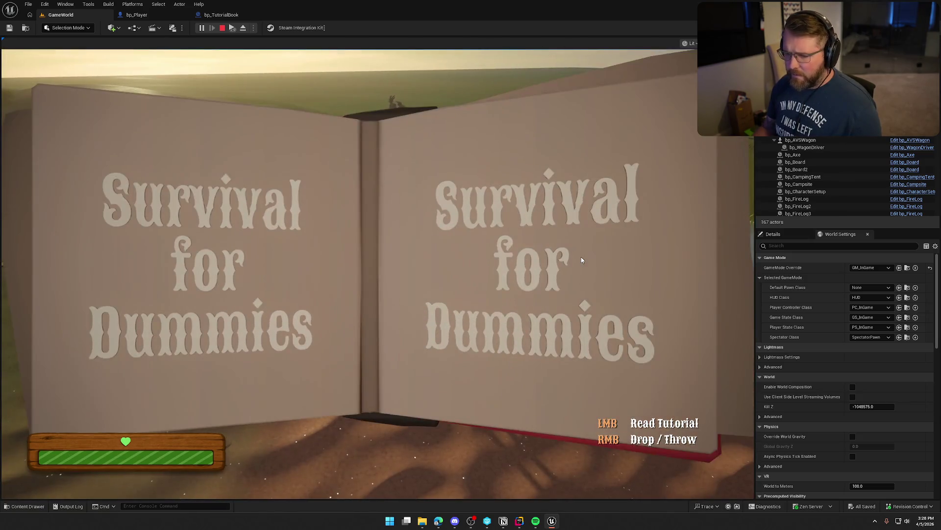
click(581, 260)
click(581, 259)
click(582, 260)
click(582, 260)
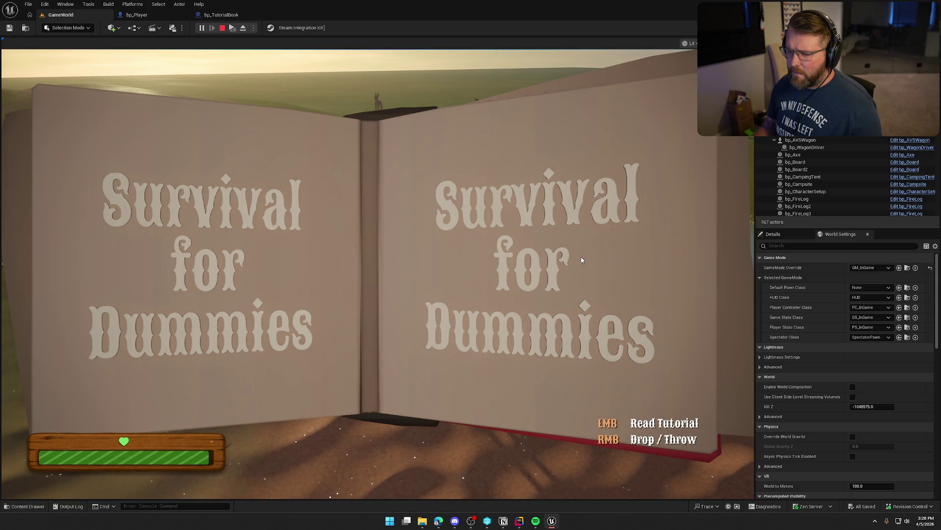
key(Escape)
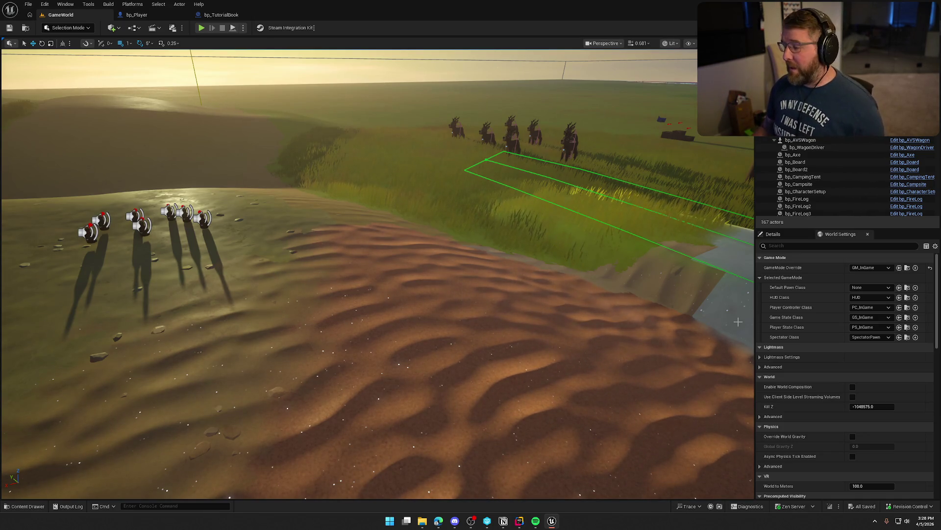
scroll(582, 290, up, 3)
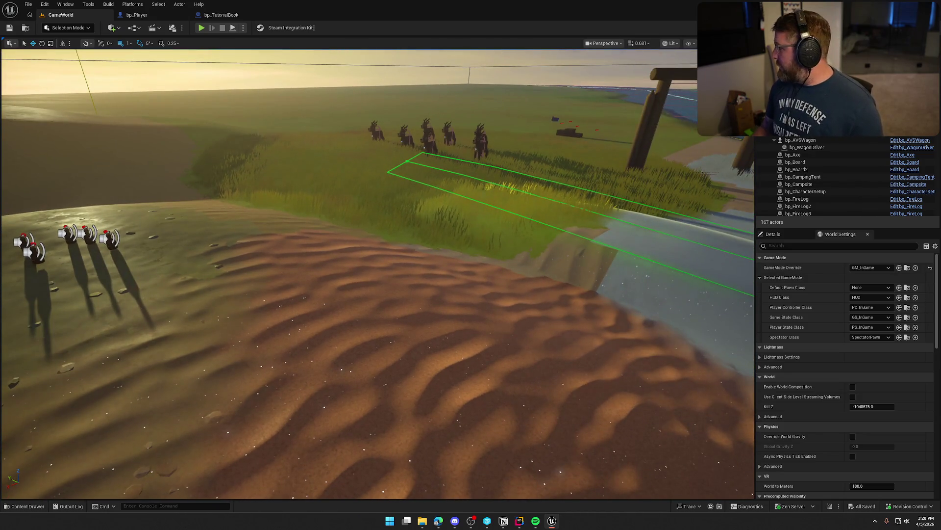